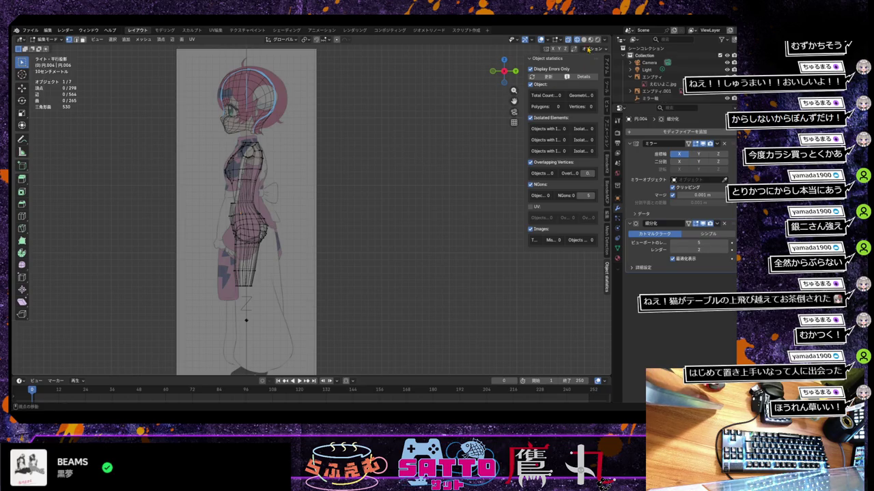
# Check solid shading, then rotate the upper chest vertices -8.39° and deselect them
pyautogui.click(583, 40)
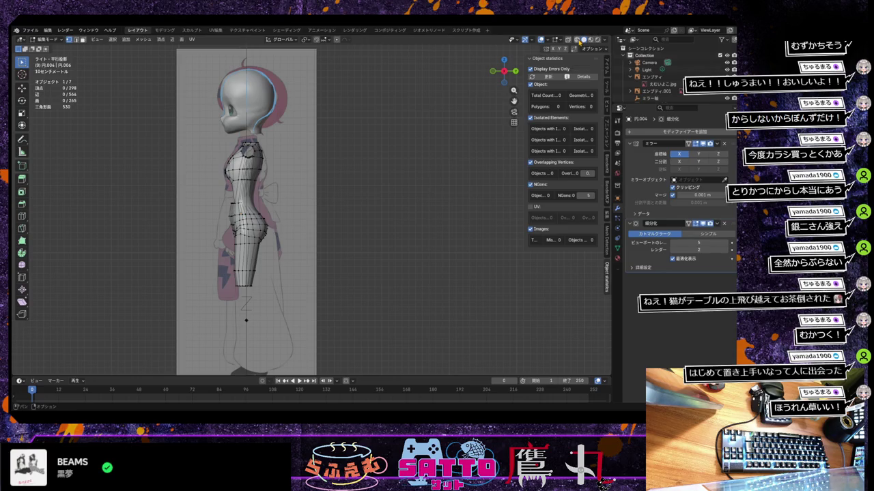
pyautogui.click(576, 39)
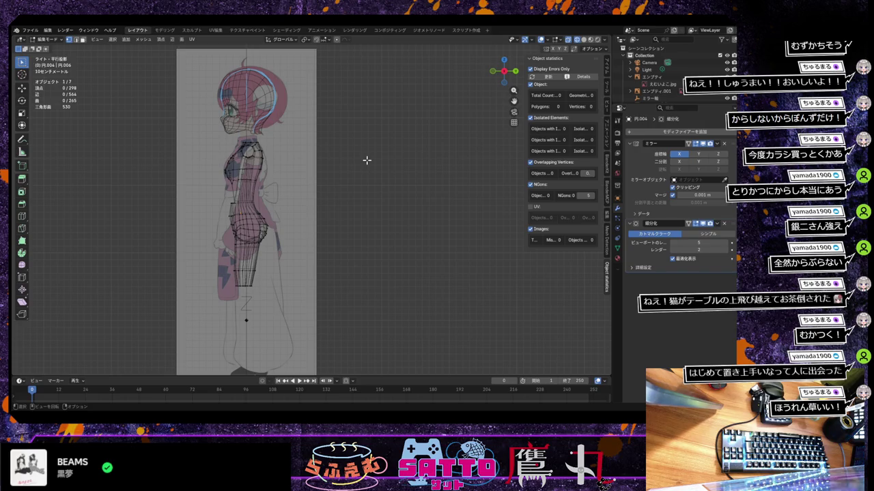
pyautogui.moveTo(211, 137); pyautogui.dragTo(295, 204)
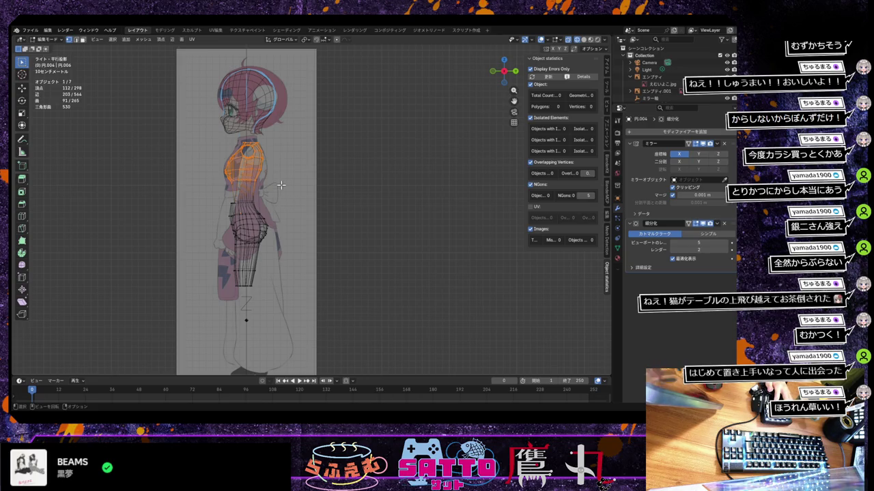
pyautogui.press('g')
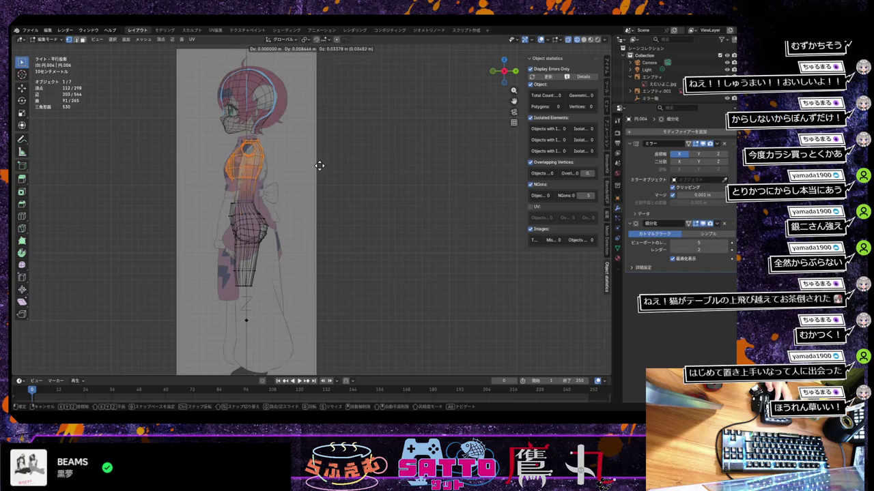
pyautogui.press('r')
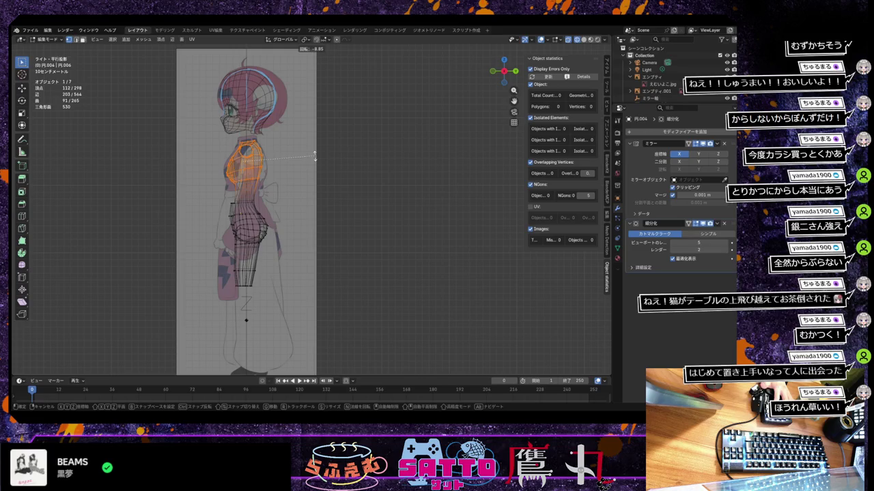
pyautogui.click(314, 156)
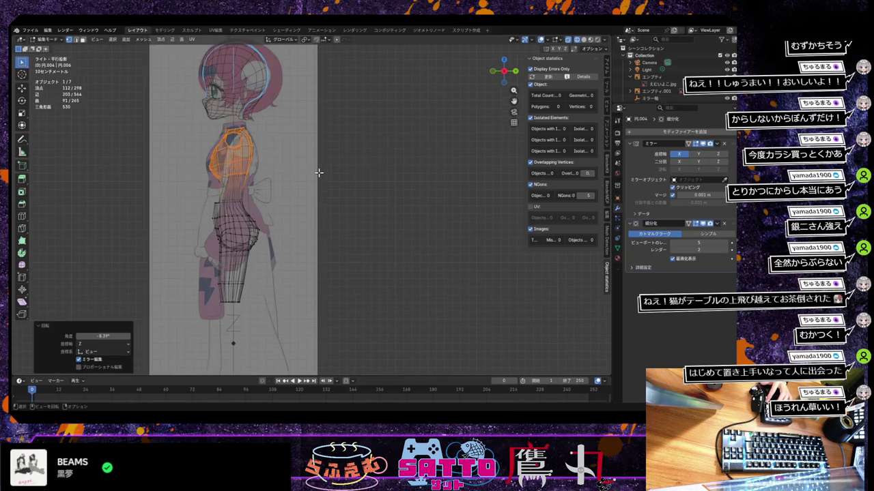
pyautogui.click(330, 169)
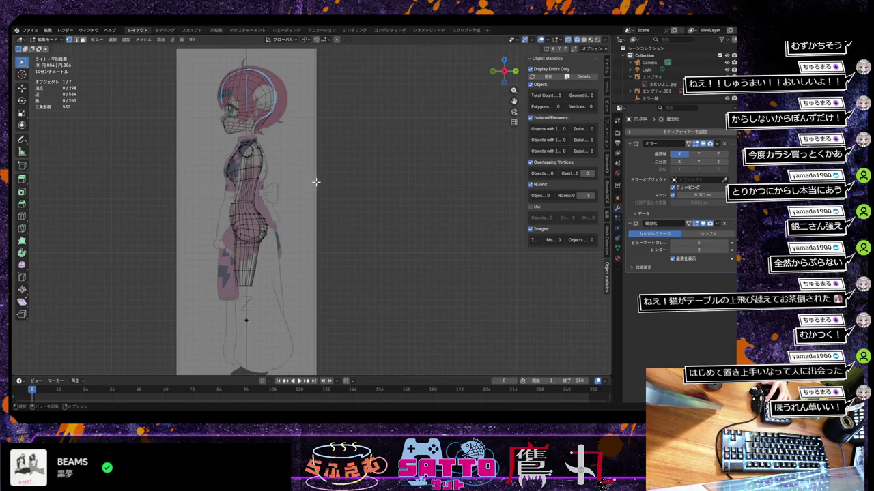
# Shift four upper-torso vertices along Y twice, deselect them, and check the shape in solid shading
pyautogui.scroll(1, 309, 181)
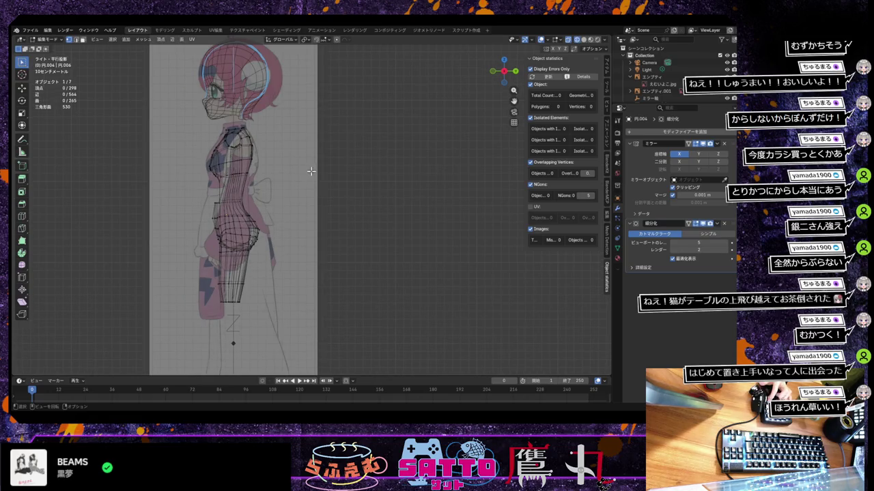
pyautogui.moveTo(244, 146); pyautogui.dragTo(265, 172)
pyautogui.press('g')
pyautogui.press('y')
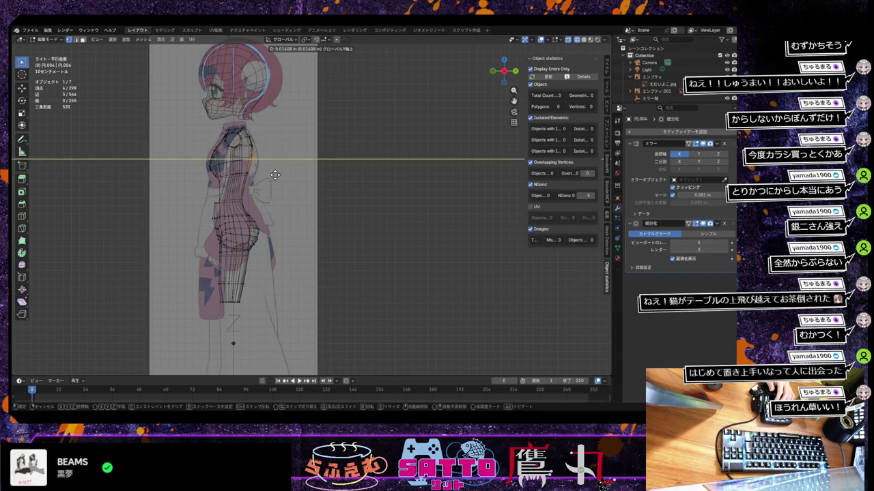
pyautogui.click(275, 175)
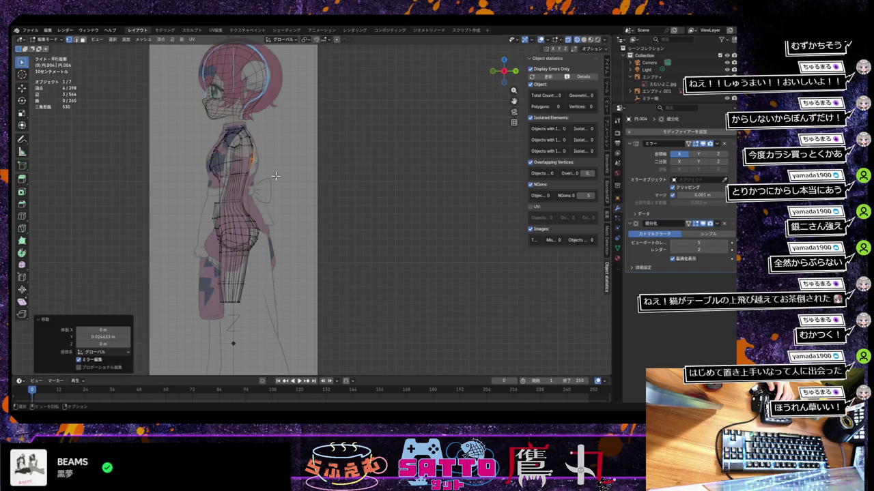
pyautogui.press('g')
pyautogui.press('y')
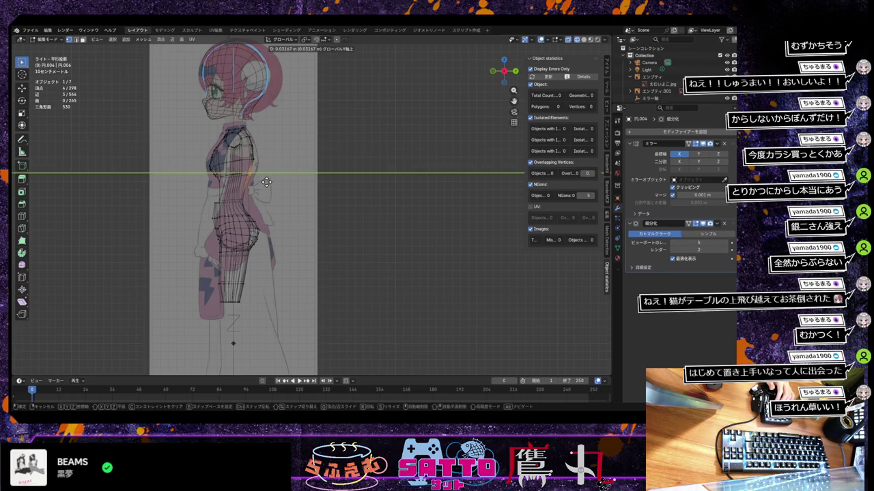
pyautogui.click(267, 182)
pyautogui.hotkey('alt', 'a')
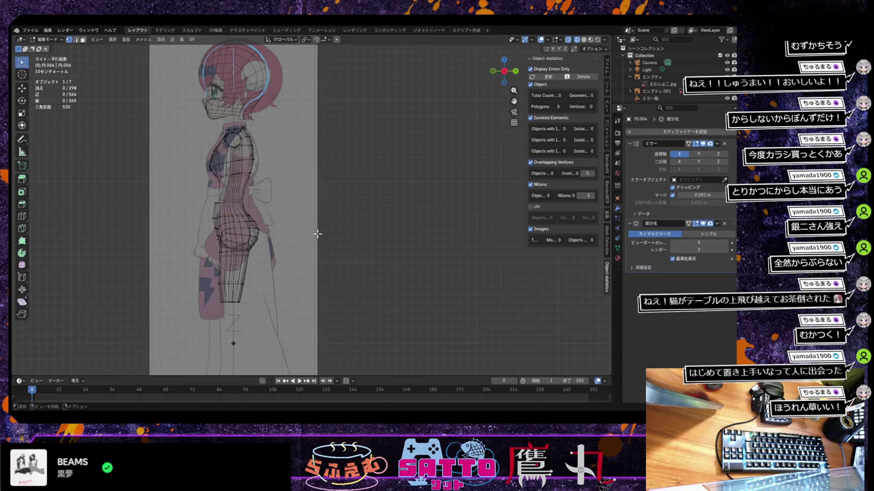
pyautogui.click(584, 41)
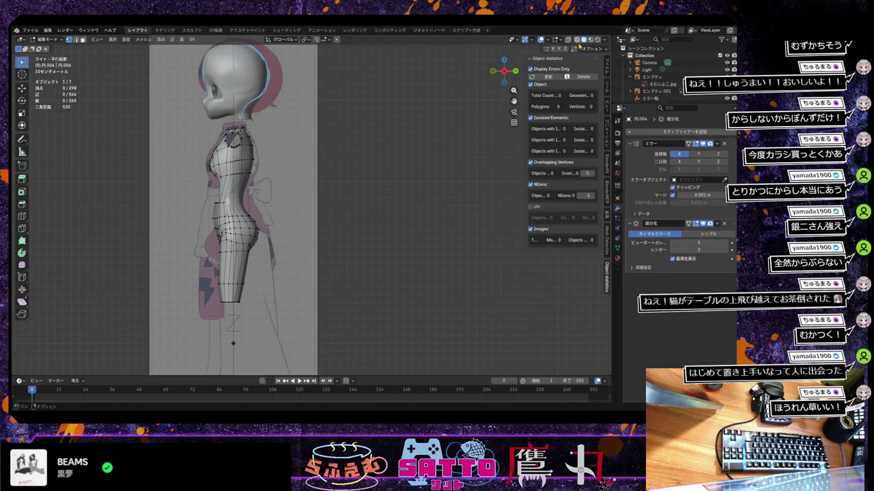
pyautogui.click(577, 39)
pyautogui.scroll(2, 273, 156)
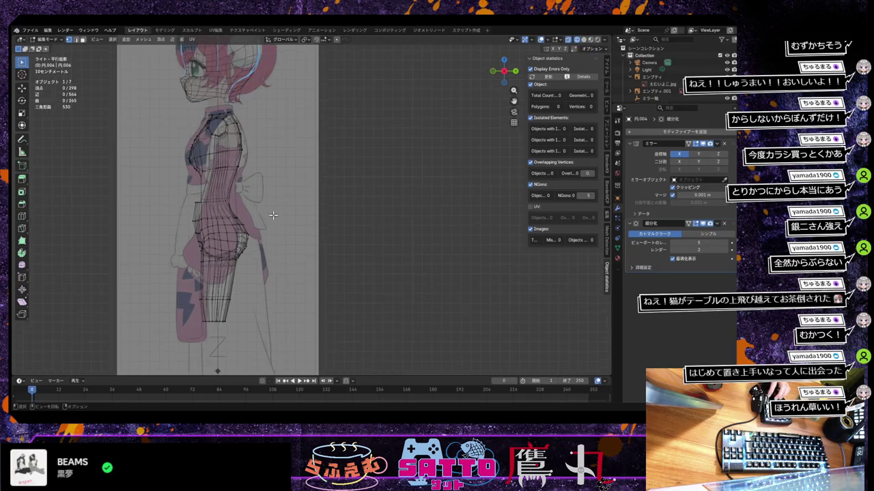
pyautogui.scroll(2, 270, 205)
pyautogui.scroll(2, 270, 216)
pyautogui.keyDown('shift'); pyautogui.moveTo(270, 216); pyautogui.dragTo(416, 243, button='middle'); pyautogui.keyUp('shift')
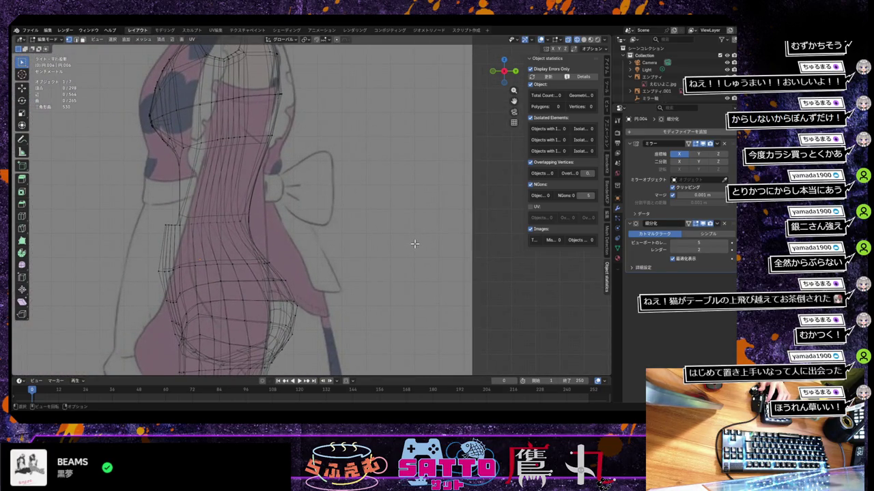
# Move the waist edge loop 0.036656 m along Y and orbit to inspect the result
pyautogui.keyDown('alt'); pyautogui.click(288, 234); pyautogui.keyUp('alt')
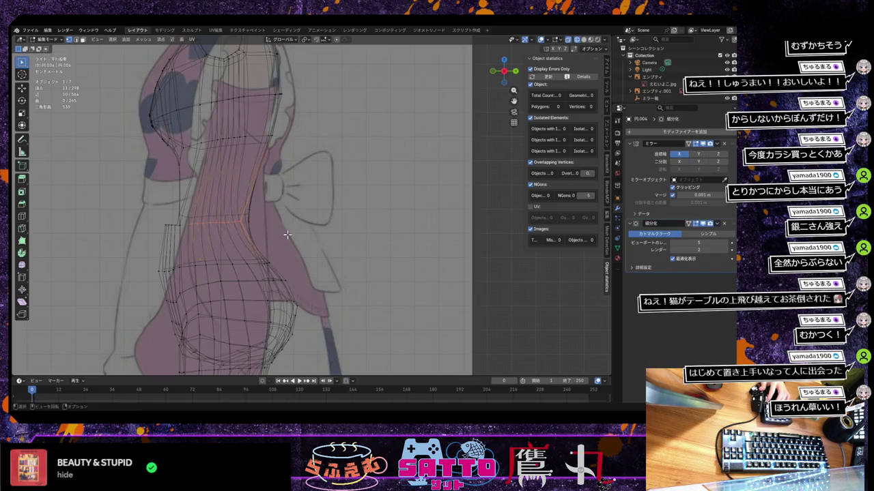
pyautogui.scroll(-1, 342, 238)
pyautogui.scroll(-1, 342, 237)
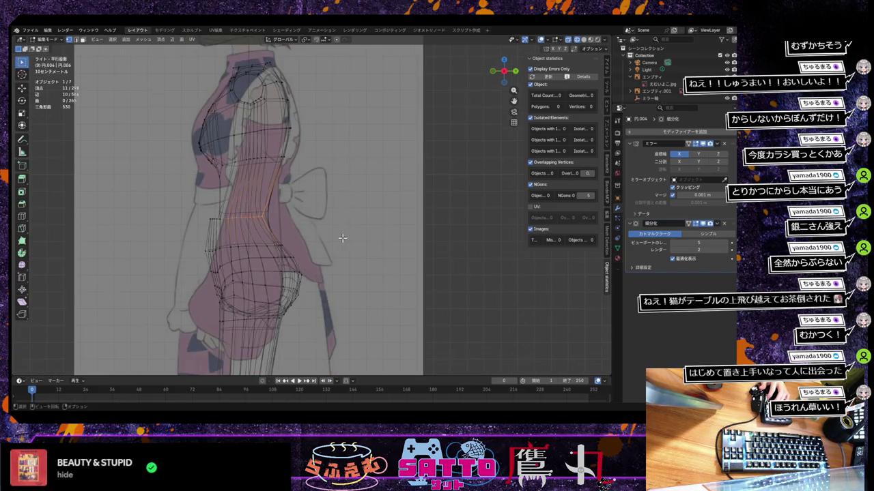
pyautogui.scroll(-1, 342, 238)
pyautogui.scroll(-1, 341, 237)
pyautogui.press('g')
pyautogui.press('y')
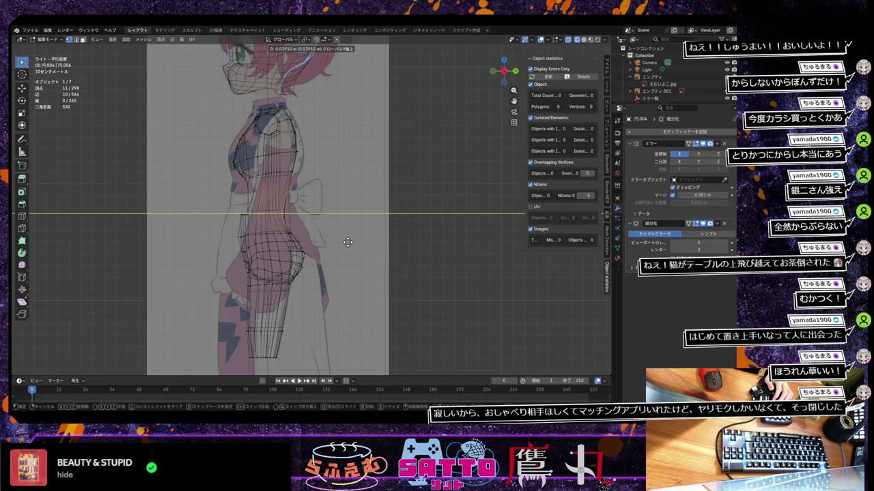
pyautogui.click(348, 241)
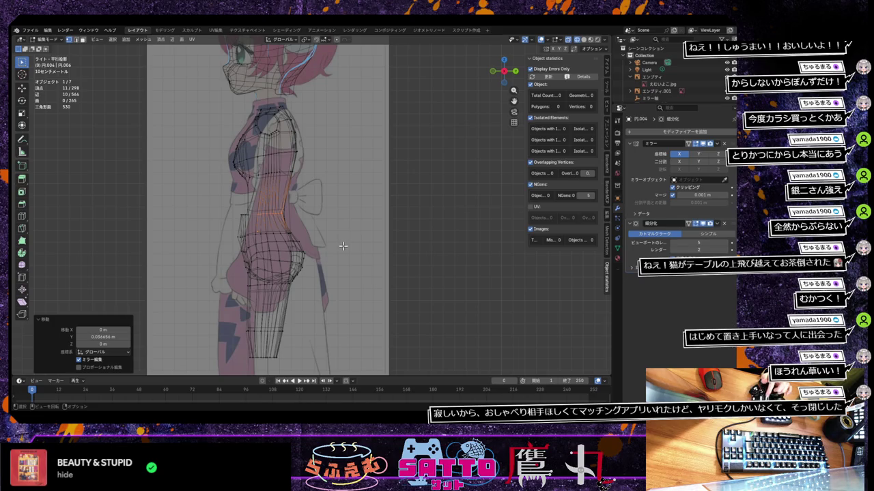
pyautogui.scroll(-3, 342, 245)
pyautogui.scroll(3, 342, 244)
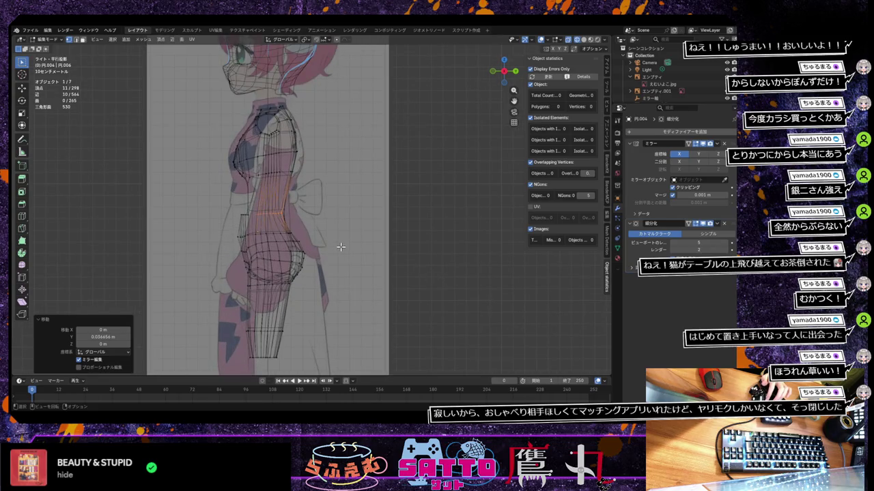
pyautogui.moveTo(330, 250)
pyautogui.mouseDown(button='middle')
pyautogui.moveTo(282, 259)
pyautogui.moveTo(322, 246)
pyautogui.moveTo(335, 253)
pyautogui.mouseUp(button='middle')
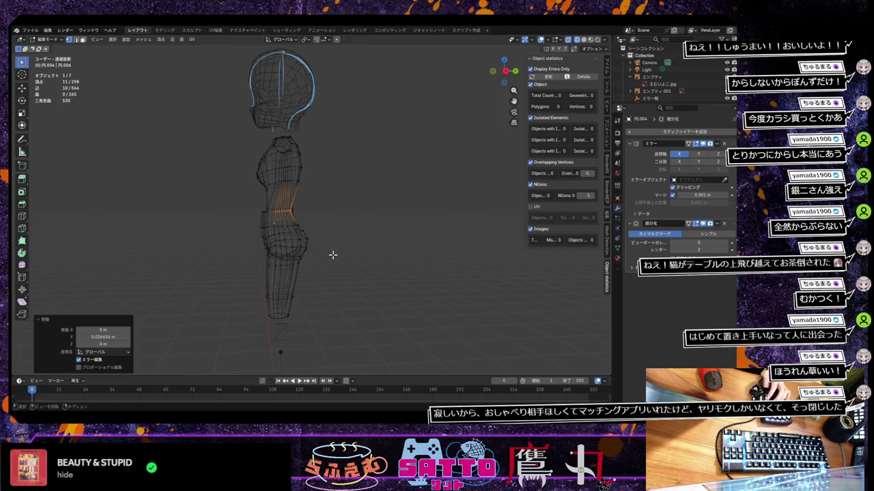
# From the right side view, add a level-1 Subdivision Surface below the Mirror modifier
pyautogui.press('KP_3')
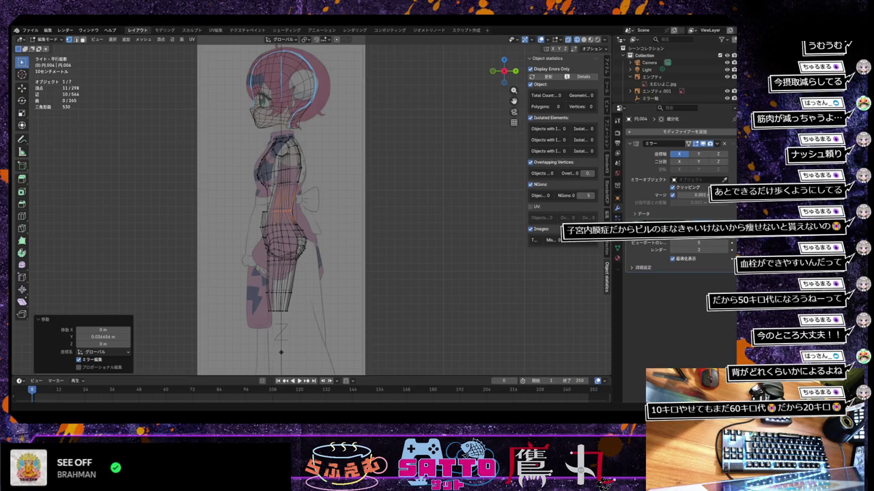
pyautogui.hotkey('ctrl', '1')
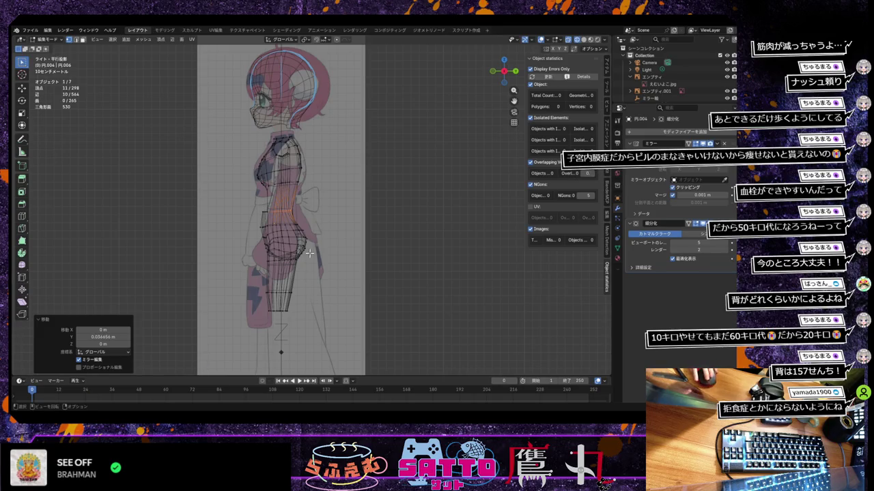
pyautogui.scroll(3, 320, 235)
pyautogui.scroll(1, 319, 235)
pyautogui.scroll(2, 319, 235)
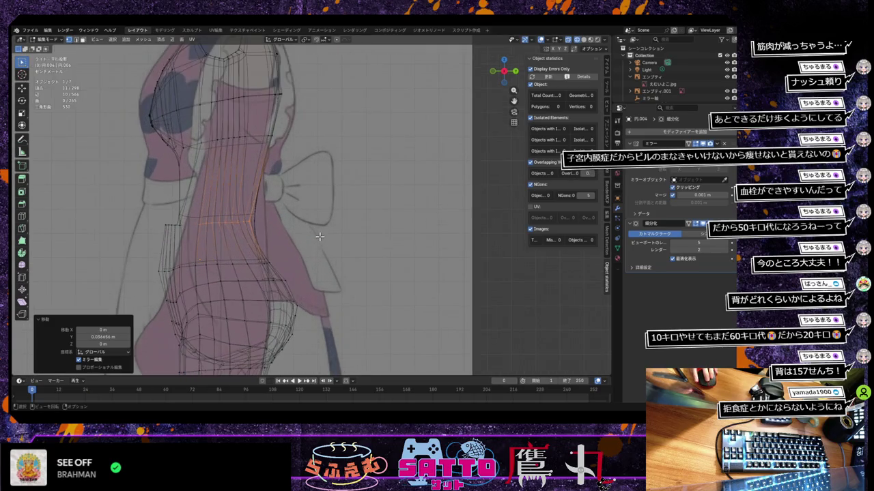
pyautogui.scroll(-2, 320, 238)
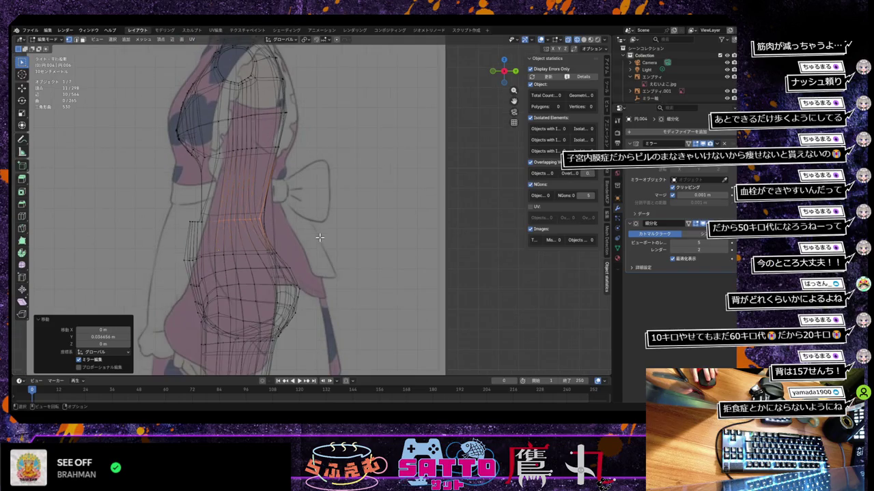
pyautogui.scroll(-2, 319, 237)
pyautogui.scroll(1, 320, 237)
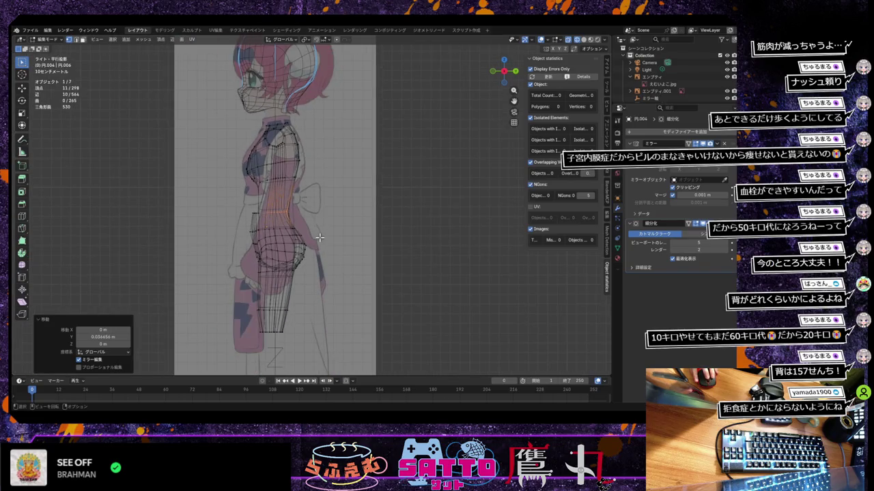
pyautogui.scroll(1, 319, 238)
pyautogui.scroll(1, 319, 237)
pyautogui.scroll(1, 320, 238)
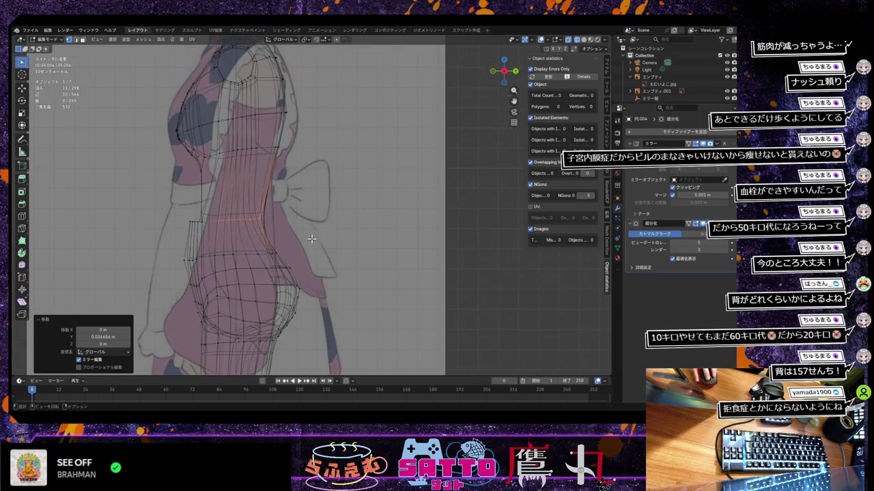
pyautogui.scroll(1, 308, 238)
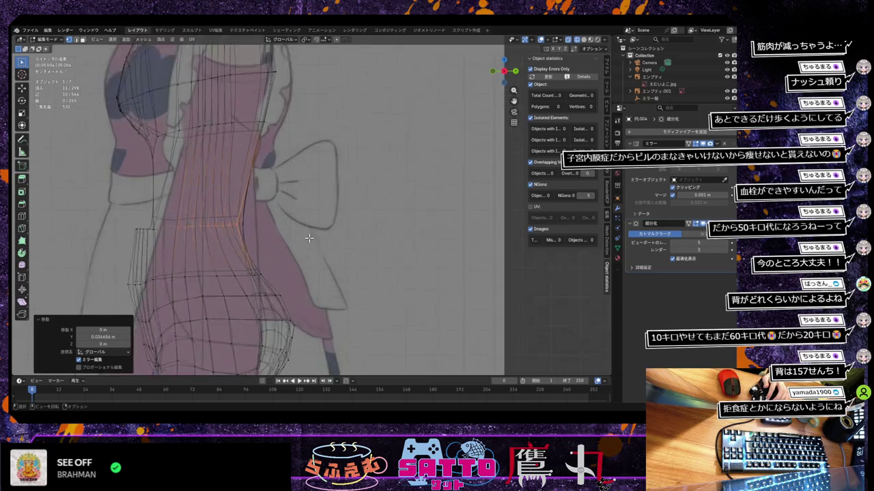
pyautogui.scroll(2, 320, 240)
pyautogui.scroll(1, 350, 246)
pyautogui.moveTo(349, 247)
pyautogui.mouseDown(button='middle')
pyautogui.moveTo(300, 258)
pyautogui.moveTo(322, 254)
pyautogui.mouseUp(button='middle')
# Enable X-ray and reposition a waist vertex along Y, redoing the move until it fits
pyautogui.hotkey('alt', 'z')
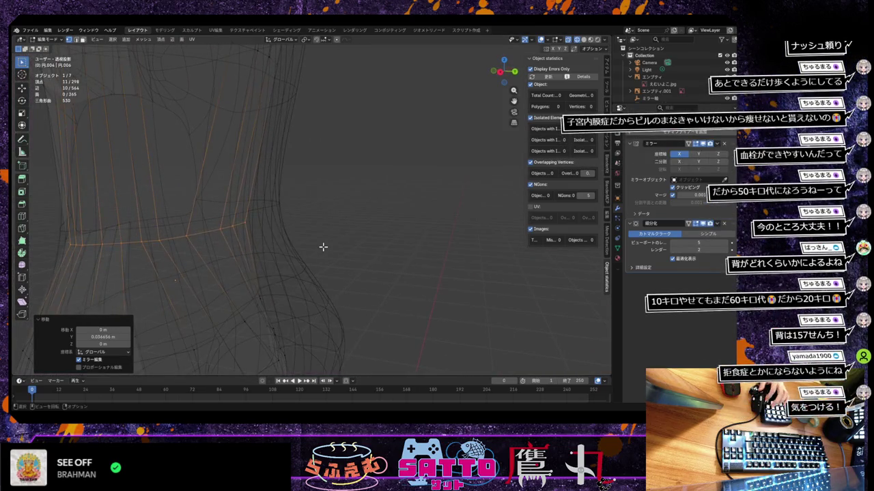
pyautogui.click(234, 222)
pyautogui.press('g')
pyautogui.press('y')
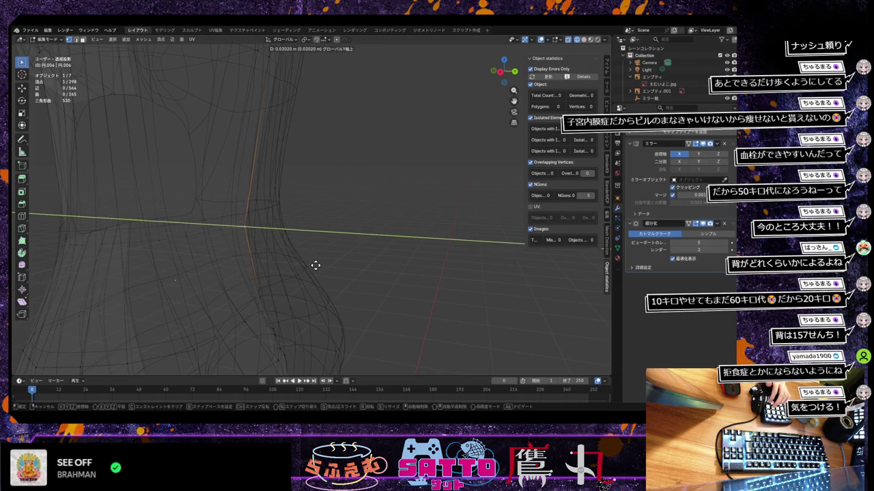
pyautogui.moveTo(222, 229)
pyautogui.mouseDown(button='middle')
pyautogui.moveTo(316, 263)
pyautogui.moveTo(309, 264)
pyautogui.mouseUp(button='middle')
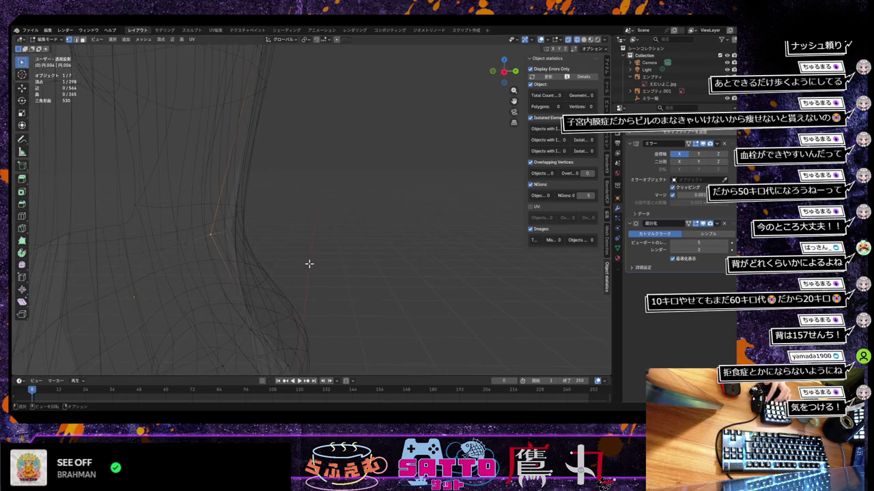
pyautogui.press('g')
pyautogui.press('y')
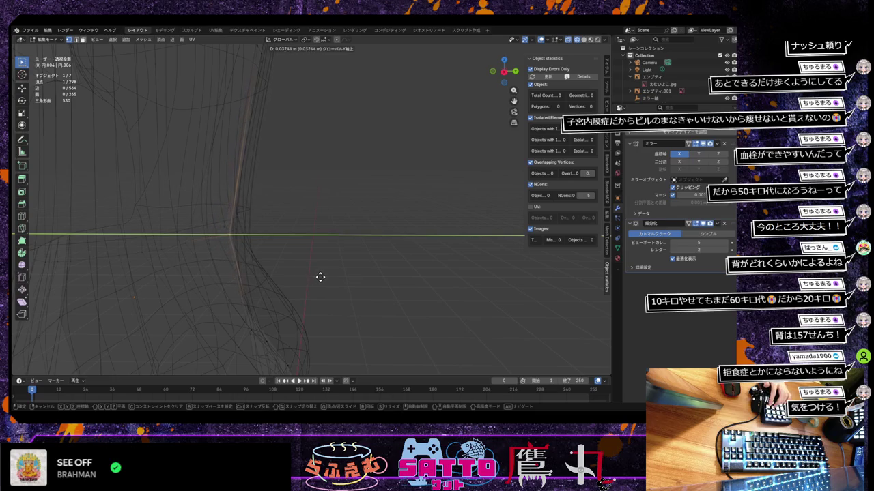
pyautogui.click(320, 274)
pyautogui.hotkey('ctrl', 'z')
pyautogui.press('g')
pyautogui.press('y')
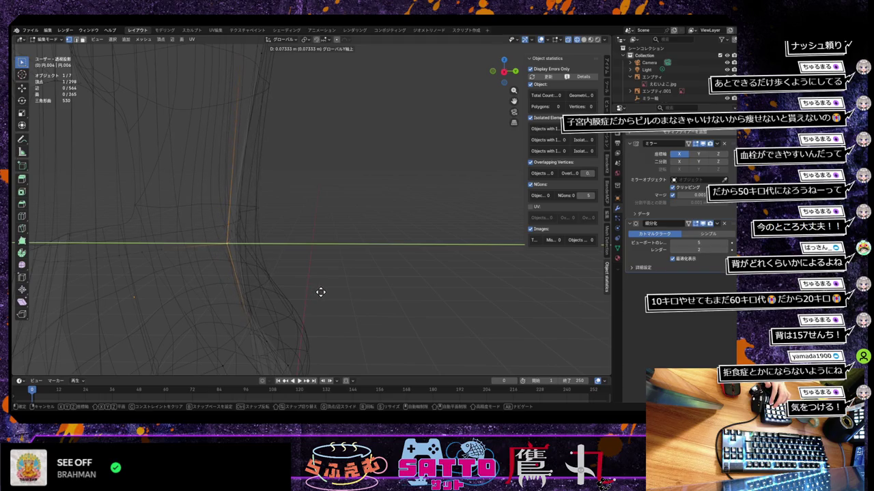
pyautogui.click(311, 295)
pyautogui.moveTo(280, 300)
pyautogui.mouseDown(button='middle')
pyautogui.moveTo(265, 315)
pyautogui.moveTo(290, 304)
pyautogui.moveTo(279, 316)
pyautogui.moveTo(243, 322)
pyautogui.moveTo(259, 304)
pyautogui.moveTo(281, 303)
pyautogui.moveTo(168, 264)
pyautogui.mouseUp(button='middle')
# Undo that move and instead slide the vertex along its edge
pyautogui.hotkey('ctrl', 'z')
pyautogui.press('g')
pyautogui.press('g')
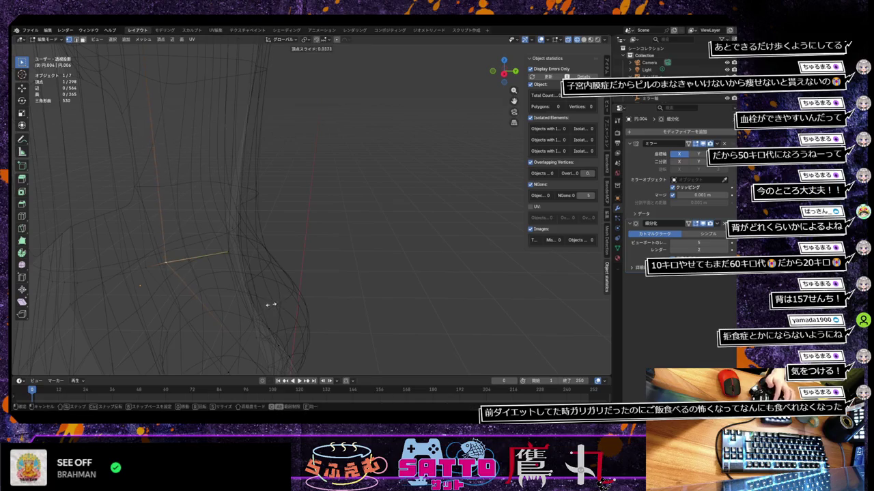
pyautogui.click(290, 302)
pyautogui.moveTo(290, 301); pyautogui.dragTo(204, 320, button='middle')
pyautogui.moveTo(275, 271); pyautogui.dragTo(297, 370, button='middle')
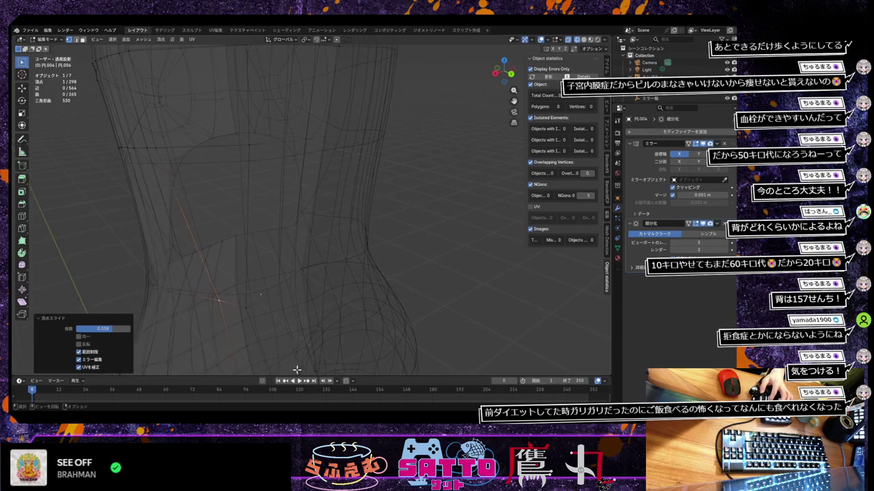
pyautogui.moveTo(266, 243)
pyautogui.mouseDown(button='middle')
pyautogui.moveTo(274, 256)
pyautogui.moveTo(250, 275)
pyautogui.moveTo(259, 257)
pyautogui.moveTo(286, 253)
pyautogui.mouseUp(button='middle')
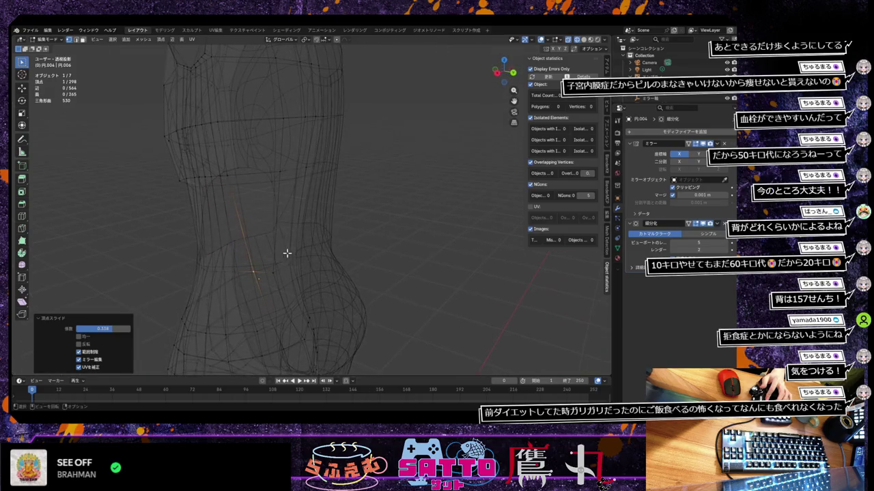
# Edge-slide vertices on the waist outline, upper torso and chest
pyautogui.click(229, 178)
pyautogui.hotkey('shift', 'v')
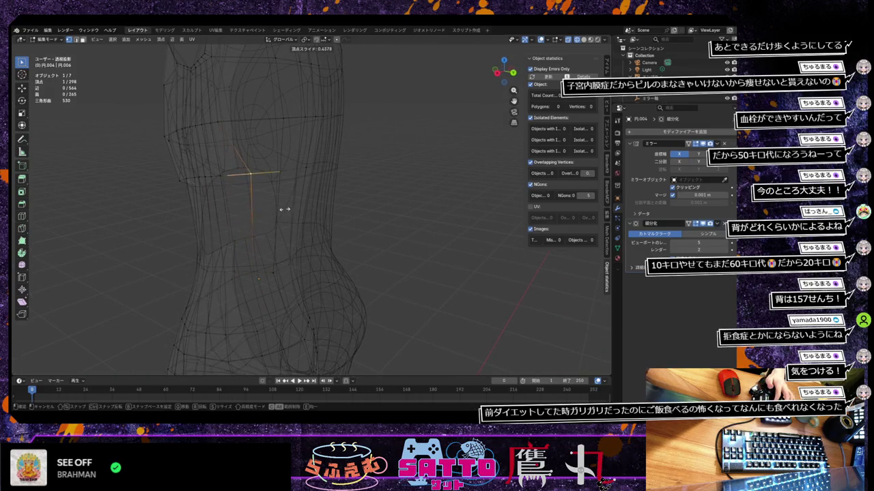
pyautogui.click(278, 211)
pyautogui.click(219, 123)
pyautogui.hotkey('shift', 'v')
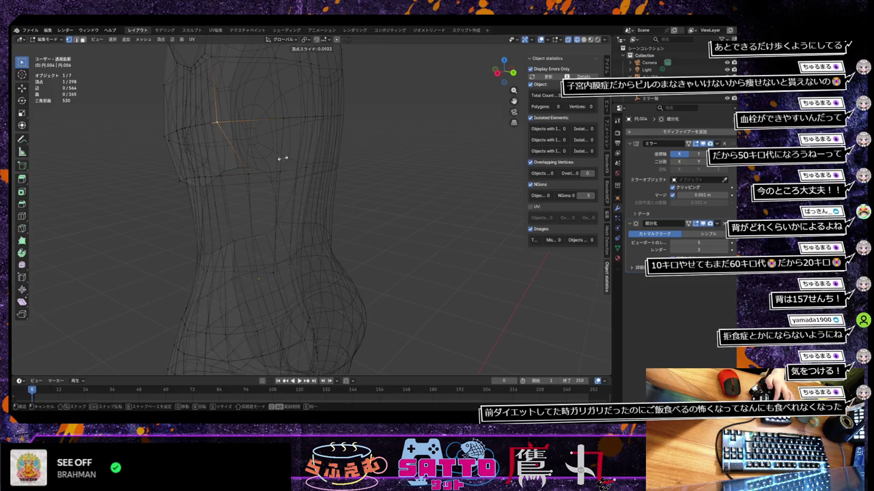
pyautogui.click(307, 159)
pyautogui.moveTo(279, 185)
pyautogui.mouseDown(button='middle')
pyautogui.moveTo(254, 197)
pyautogui.moveTo(300, 179)
pyautogui.mouseUp(button='middle')
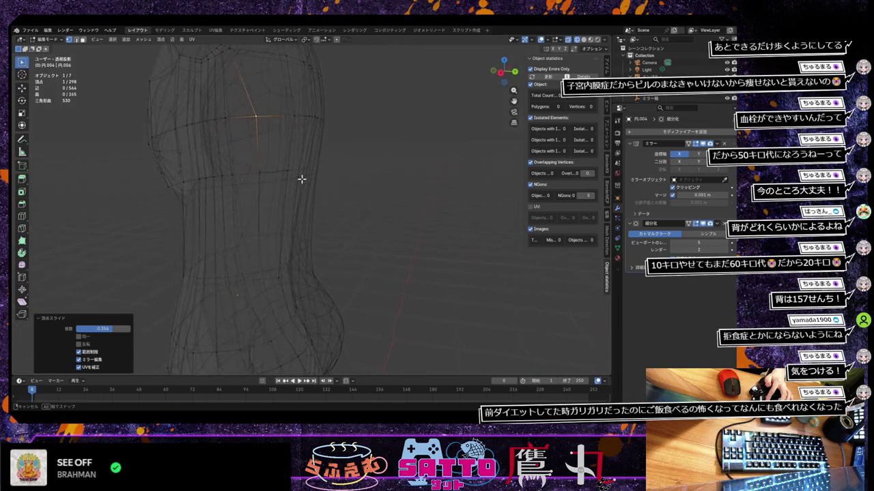
pyautogui.click(228, 118)
pyautogui.hotkey('shift', 'v')
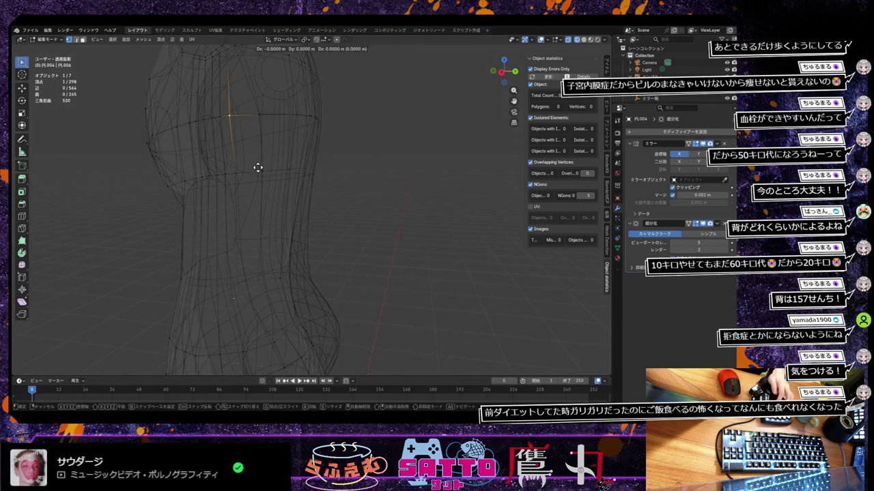
pyautogui.click(266, 166)
pyautogui.click(243, 173)
pyautogui.hotkey('shift', 'v')
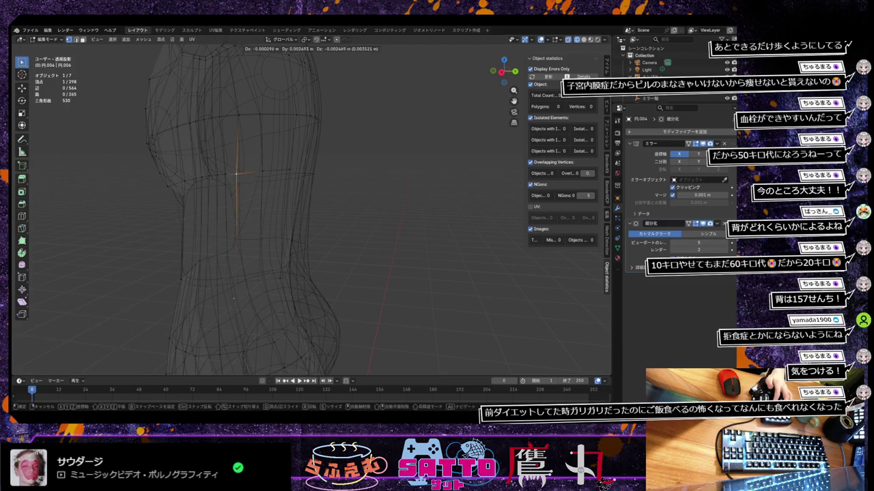
pyautogui.click(266, 185)
pyautogui.moveTo(266, 184)
pyautogui.mouseDown(button='middle')
pyautogui.moveTo(267, 296)
pyautogui.moveTo(253, 284)
pyautogui.moveTo(264, 302)
pyautogui.moveTo(258, 308)
pyautogui.moveTo(257, 286)
pyautogui.mouseUp(button='middle')
# Move a hip vertex along Y, slide a waist vertex, and hide subdivision in the viewport
pyautogui.click(257, 277)
pyautogui.press('g')
pyautogui.press('y')
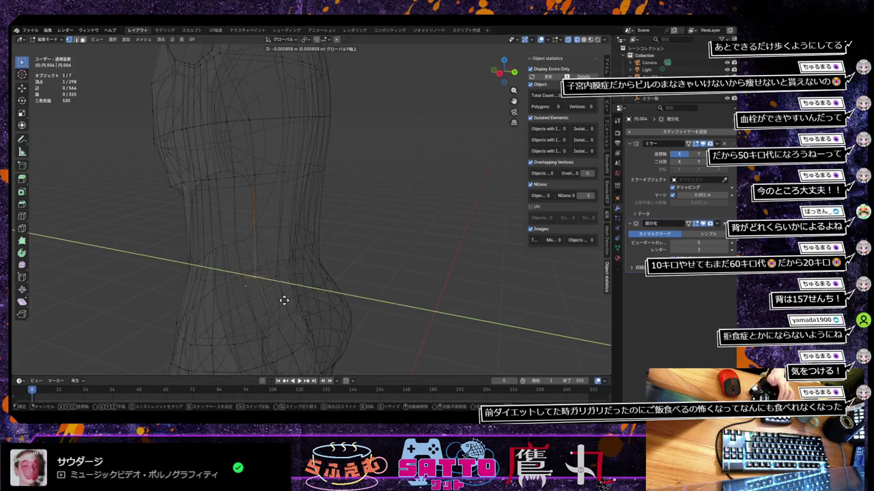
pyautogui.click(288, 302)
pyautogui.click(240, 278)
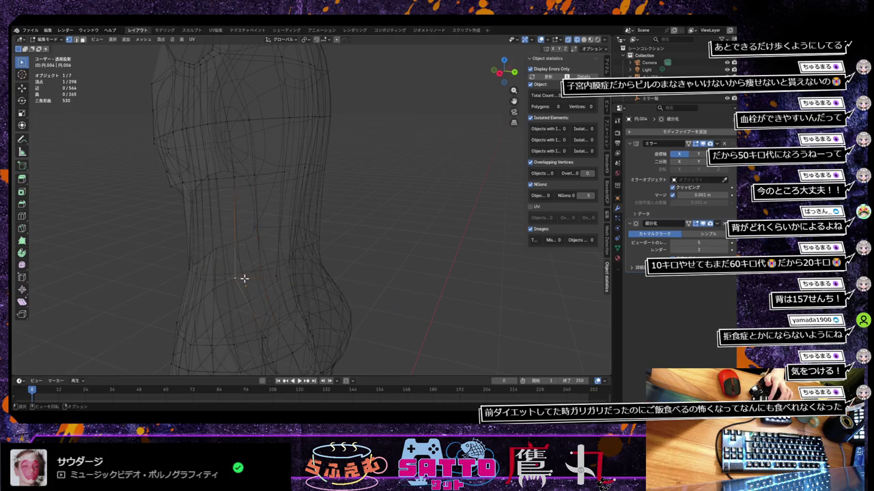
pyautogui.hotkey('shift', 'v')
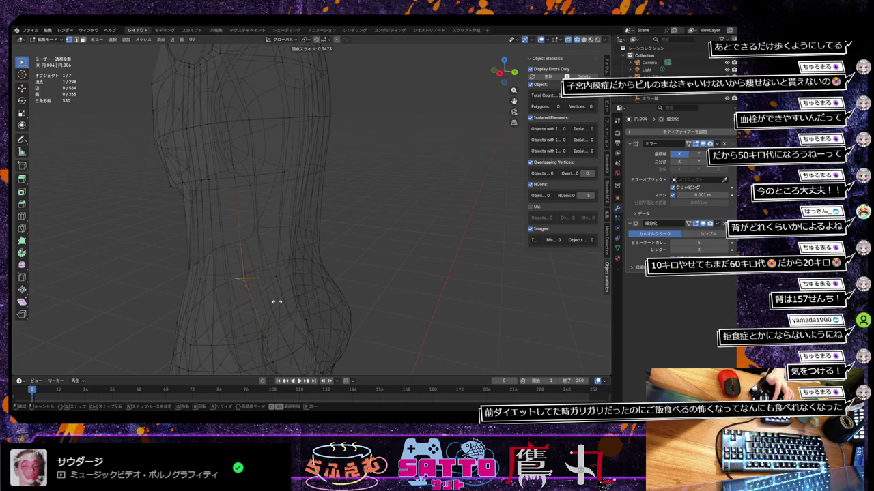
pyautogui.click(277, 301)
pyautogui.moveTo(275, 300)
pyautogui.mouseDown(button='middle')
pyautogui.moveTo(228, 316)
pyautogui.moveTo(211, 314)
pyautogui.moveTo(218, 295)
pyautogui.mouseUp(button='middle')
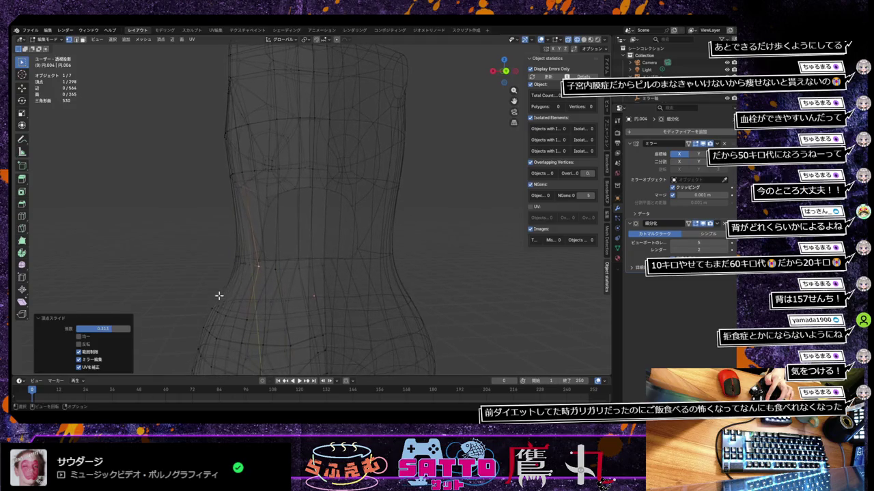
pyautogui.moveTo(304, 303); pyautogui.dragTo(295, 315, button='middle')
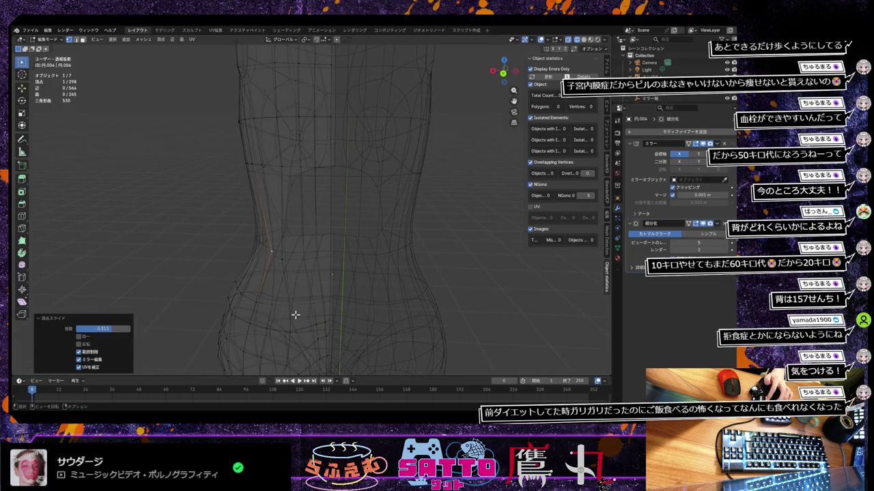
pyautogui.click(703, 224)
pyautogui.moveTo(387, 279)
pyautogui.mouseDown(button='middle')
pyautogui.moveTo(373, 265)
pyautogui.moveTo(377, 275)
pyautogui.moveTo(308, 275)
pyautogui.mouseUp(button='middle')
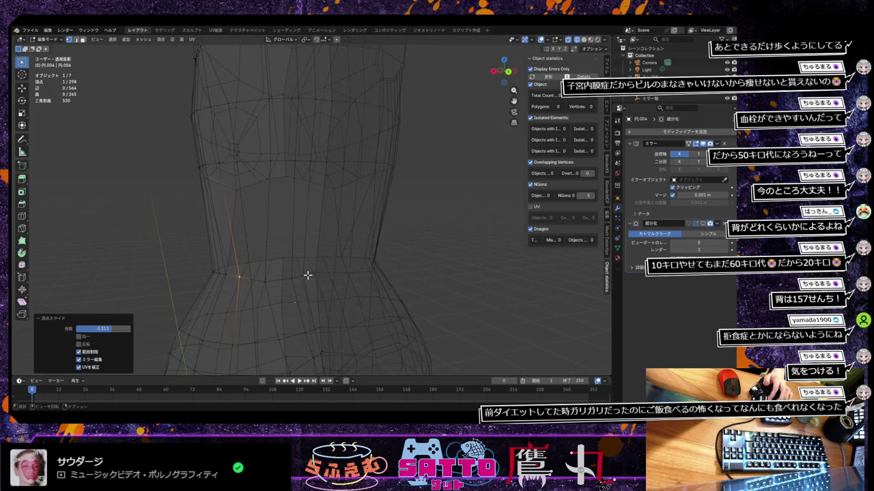
# Push several waist and hip vertices front-to-back along Y
pyautogui.press('g')
pyautogui.press('y')
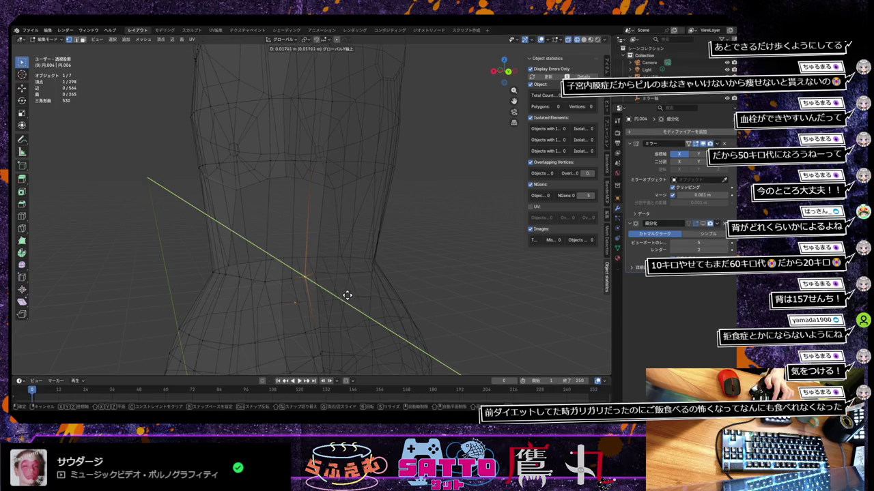
pyautogui.click(347, 296)
pyautogui.moveTo(380, 291); pyautogui.dragTo(389, 297, button='middle')
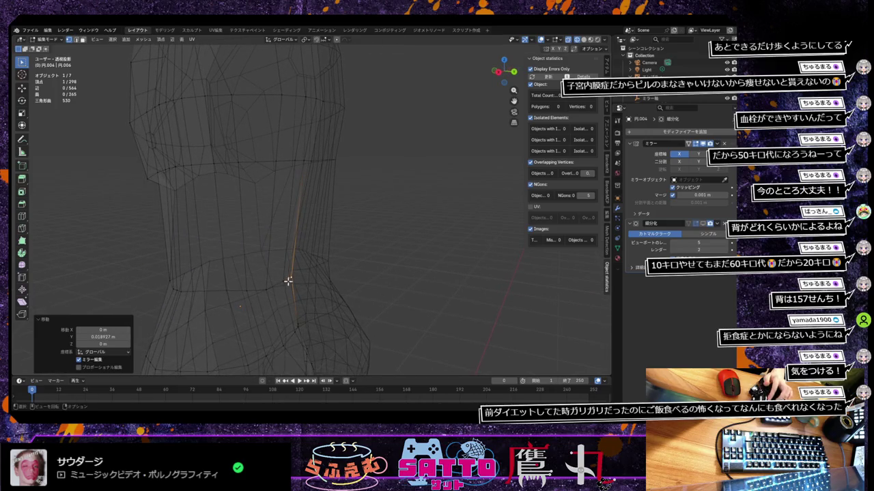
pyautogui.press('g')
pyautogui.press('y')
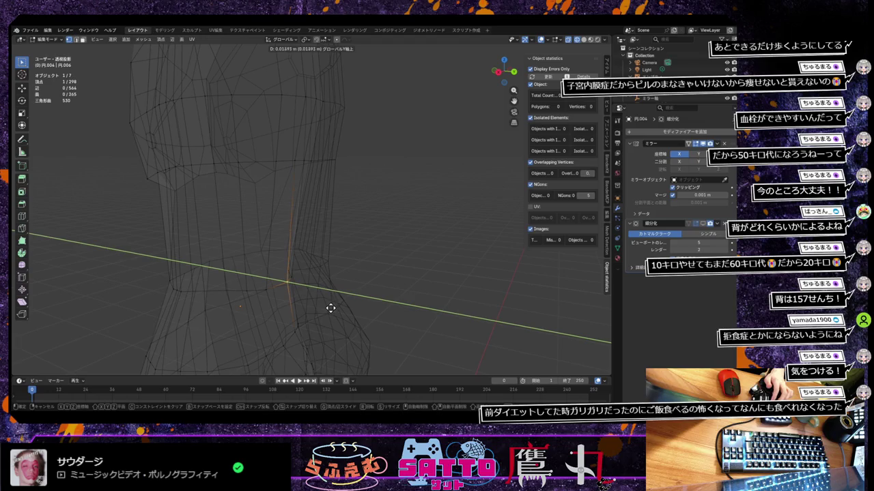
pyautogui.click(268, 292)
pyautogui.press('g')
pyautogui.press('y')
pyautogui.click(309, 314)
pyautogui.moveTo(294, 316)
pyautogui.mouseDown(button='middle')
pyautogui.moveTo(258, 304)
pyautogui.moveTo(319, 299)
pyautogui.moveTo(319, 314)
pyautogui.moveTo(298, 310)
pyautogui.moveTo(368, 296)
pyautogui.mouseUp(button='middle')
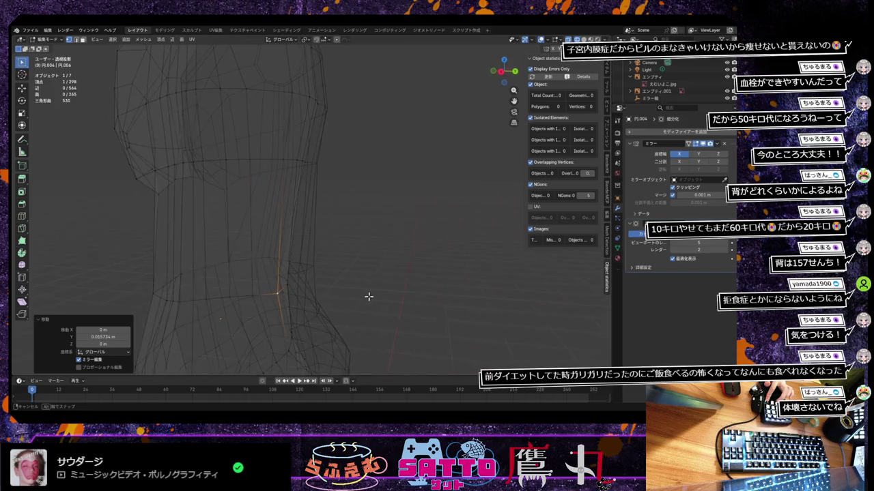
pyautogui.press('g')
pyautogui.press('y')
pyautogui.click(285, 303)
pyautogui.moveTo(284, 302)
pyautogui.mouseDown(button='middle')
pyautogui.moveTo(239, 308)
pyautogui.moveTo(249, 321)
pyautogui.moveTo(285, 311)
pyautogui.moveTo(235, 308)
pyautogui.moveTo(241, 318)
pyautogui.mouseUp(button='middle')
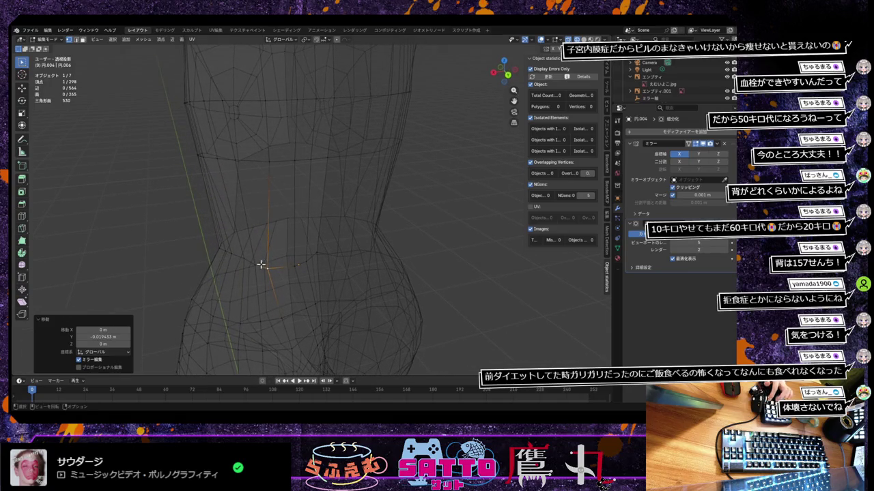
# Move a waist vertex sideways along X in four steps, ending at 0.019061 m
pyautogui.press('g')
pyautogui.press('x')
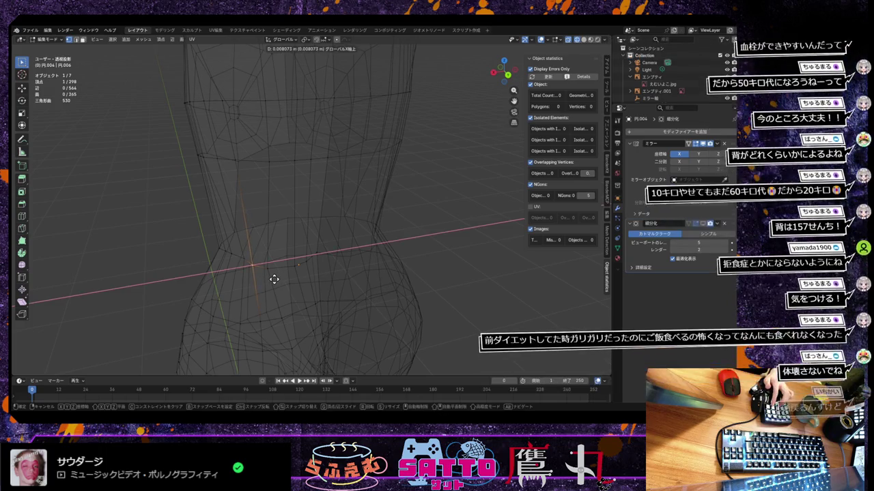
pyautogui.click(274, 279)
pyautogui.press('g')
pyautogui.press('x')
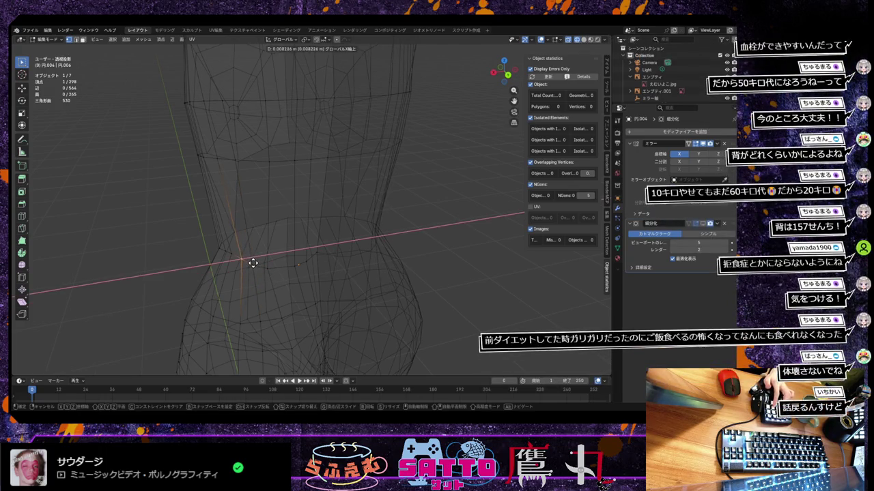
pyautogui.click(251, 264)
pyautogui.press('g')
pyautogui.press('x')
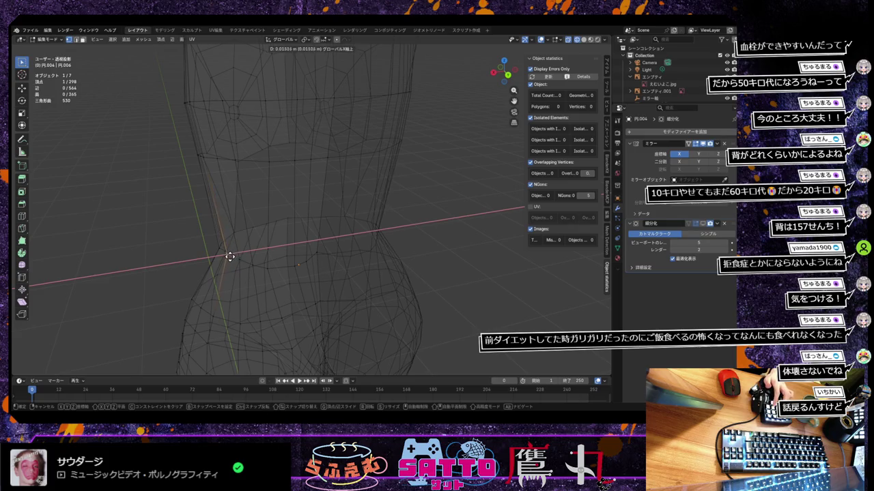
pyautogui.click(230, 256)
pyautogui.press('g')
pyautogui.press('x')
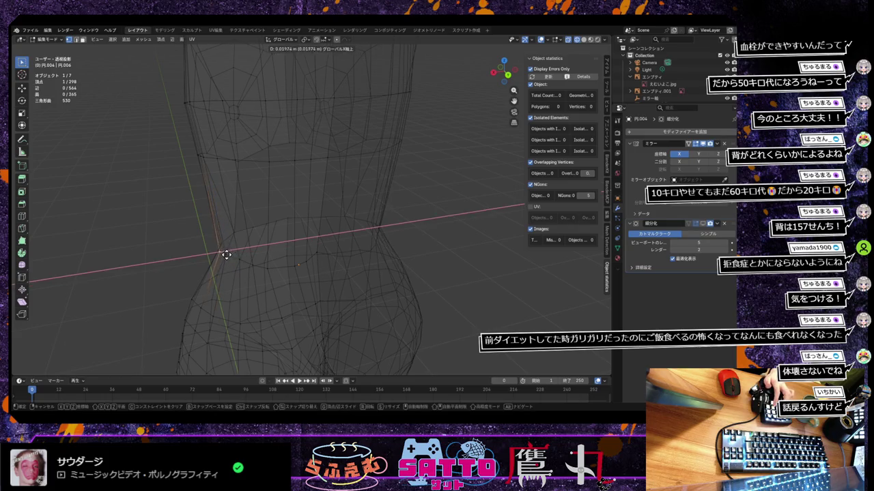
pyautogui.click(226, 254)
pyautogui.moveTo(228, 252)
pyautogui.mouseDown(button='middle')
pyautogui.moveTo(326, 290)
pyautogui.moveTo(344, 273)
pyautogui.moveTo(357, 316)
pyautogui.moveTo(359, 261)
pyautogui.moveTo(370, 254)
pyautogui.moveTo(313, 279)
pyautogui.mouseUp(button='middle')
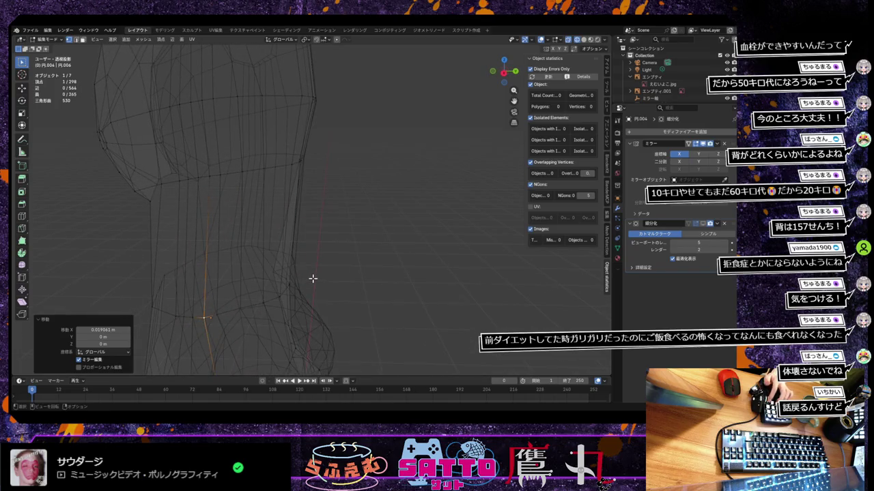
# Vertex-slide six hip and waist vertices along their edges, the last by factor 0.319
pyautogui.press('g')
pyautogui.press('g')
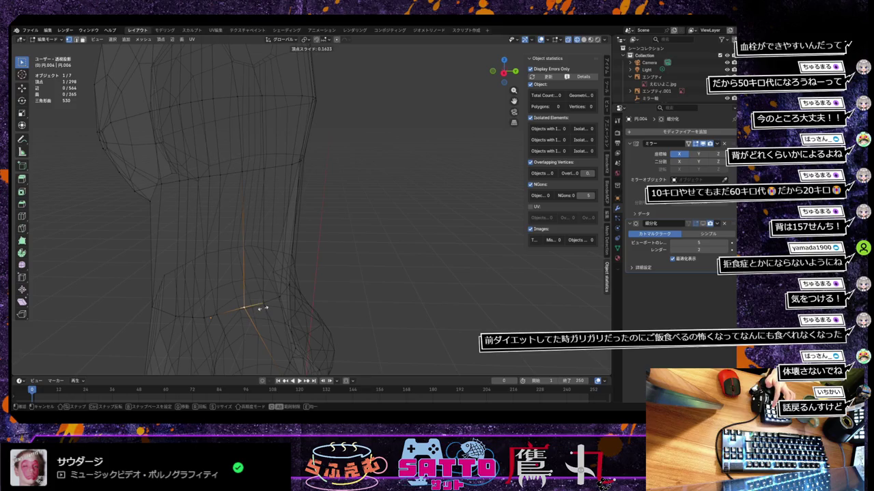
pyautogui.click(261, 308)
pyautogui.press('g')
pyautogui.press('g')
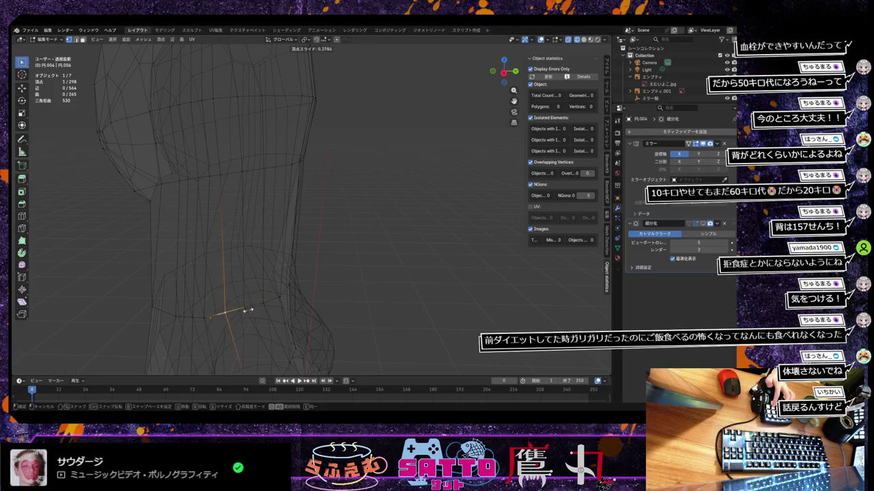
pyautogui.click(210, 315)
pyautogui.press('g')
pyautogui.press('g')
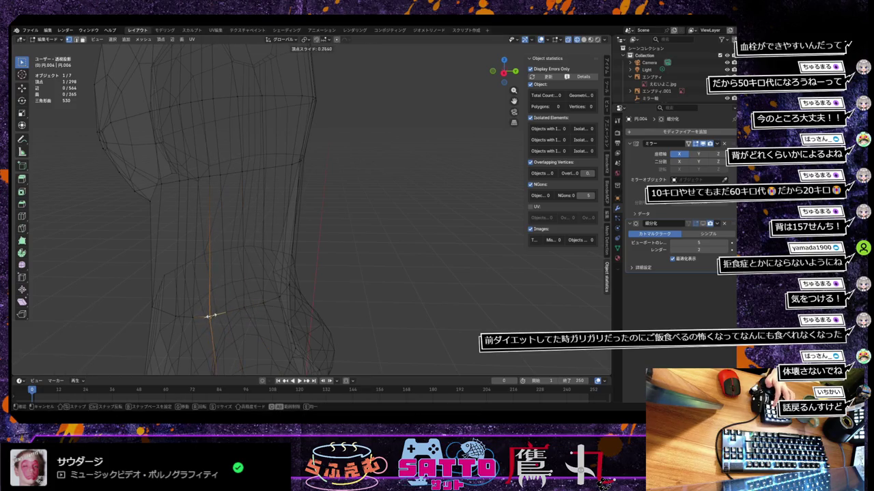
pyautogui.click(213, 313)
pyautogui.press('g')
pyautogui.press('g')
pyautogui.click(199, 316)
pyautogui.press('g')
pyautogui.press('g')
pyautogui.click(189, 316)
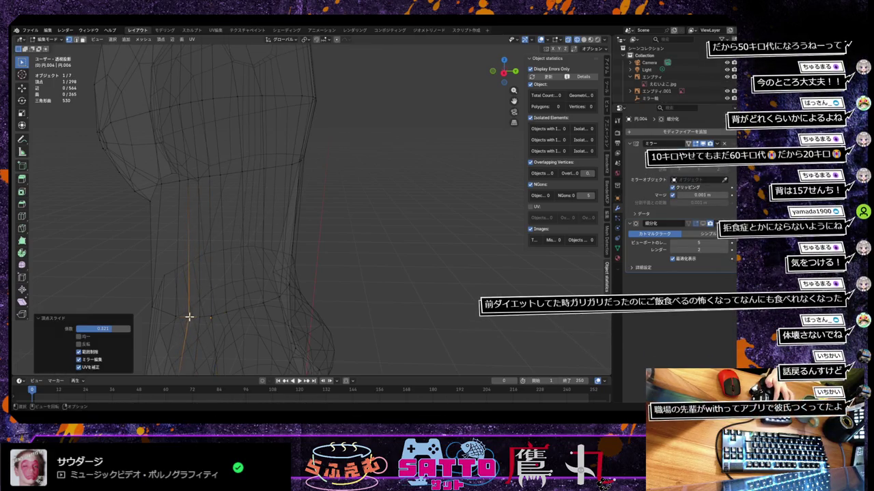
pyautogui.press('g')
pyautogui.press('g')
pyautogui.click(179, 316)
pyautogui.moveTo(184, 316)
pyautogui.mouseDown(button='middle')
pyautogui.moveTo(238, 312)
pyautogui.moveTo(248, 325)
pyautogui.moveTo(236, 318)
pyautogui.moveTo(140, 331)
pyautogui.moveTo(308, 296)
pyautogui.moveTo(312, 307)
pyautogui.moveTo(290, 303)
pyautogui.moveTo(347, 289)
pyautogui.moveTo(366, 293)
pyautogui.moveTo(348, 273)
pyautogui.moveTo(339, 283)
pyautogui.moveTo(380, 282)
pyautogui.moveTo(321, 292)
pyautogui.moveTo(326, 288)
pyautogui.mouseUp(button='middle')
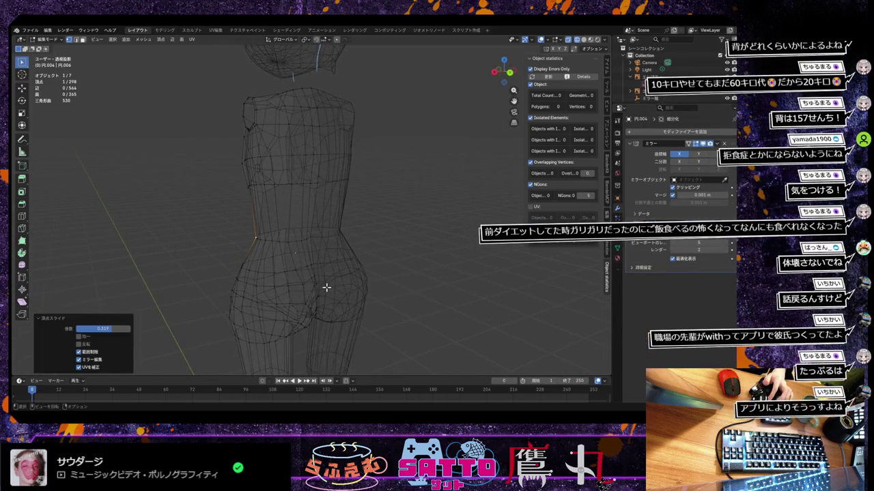
pyautogui.moveTo(373, 271)
pyautogui.mouseDown(button='middle')
pyautogui.moveTo(412, 269)
pyautogui.moveTo(380, 269)
pyautogui.moveTo(363, 283)
pyautogui.moveTo(388, 277)
pyautogui.mouseUp(button='middle')
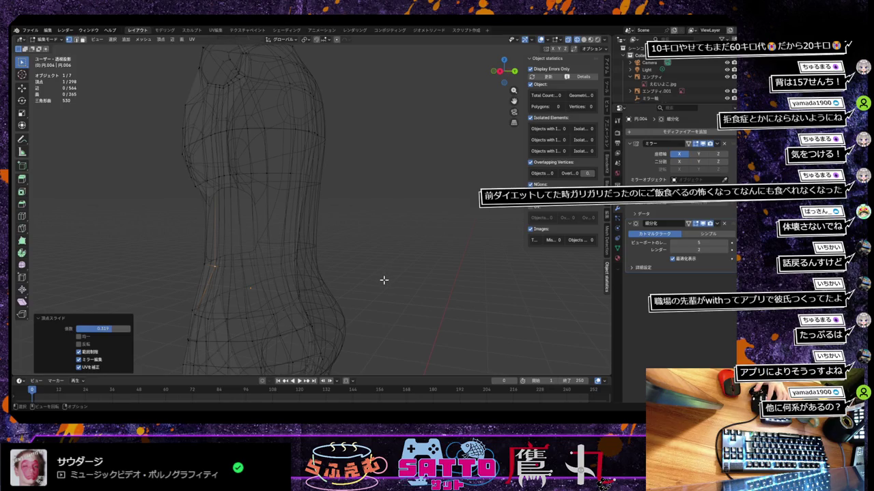
# Switch to Right Orthographic view and zoom out over the side reference
pyautogui.press('KP_3')
pyautogui.scroll(-2, 383, 281)
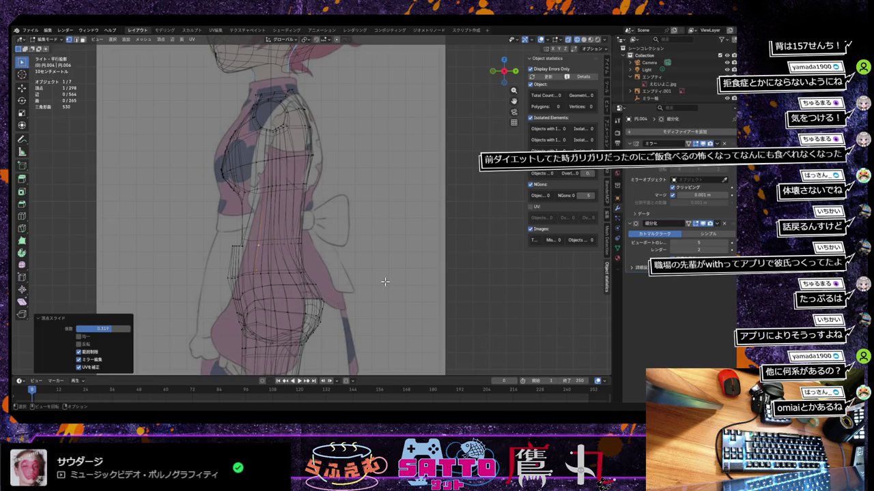
# In orthographic right side view, move the waist edge loop about -0.022 m along Y
pyautogui.scroll(-3, 380, 281)
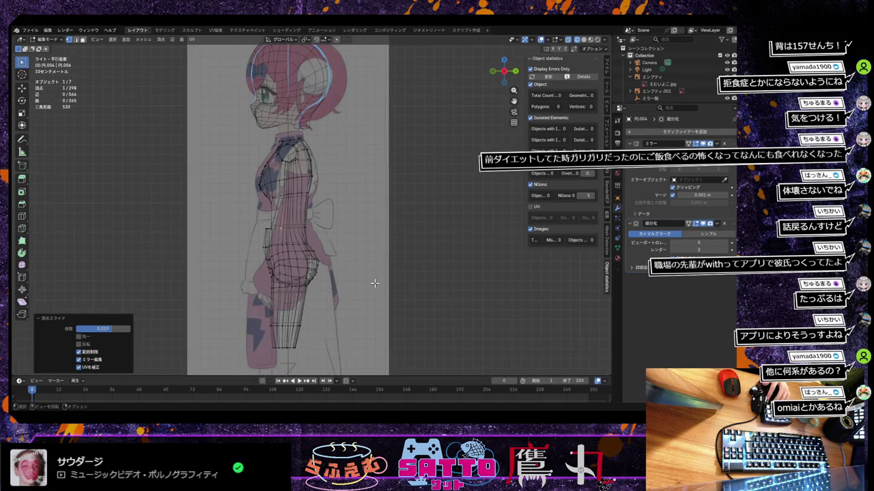
pyautogui.scroll(-1, 374, 283)
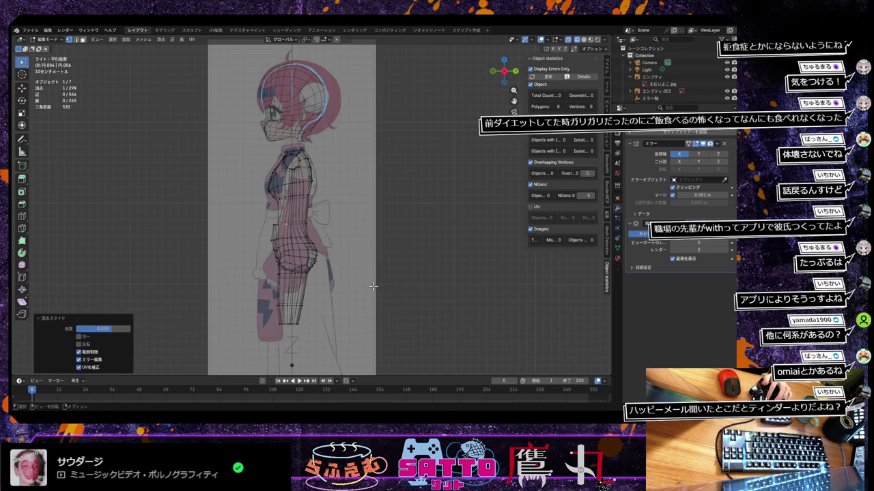
pyautogui.scroll(1, 373, 286)
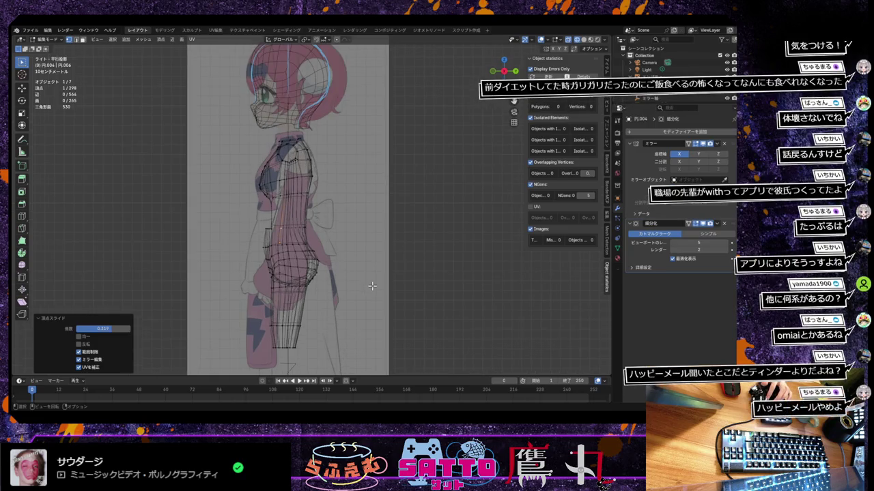
pyautogui.scroll(1, 371, 287)
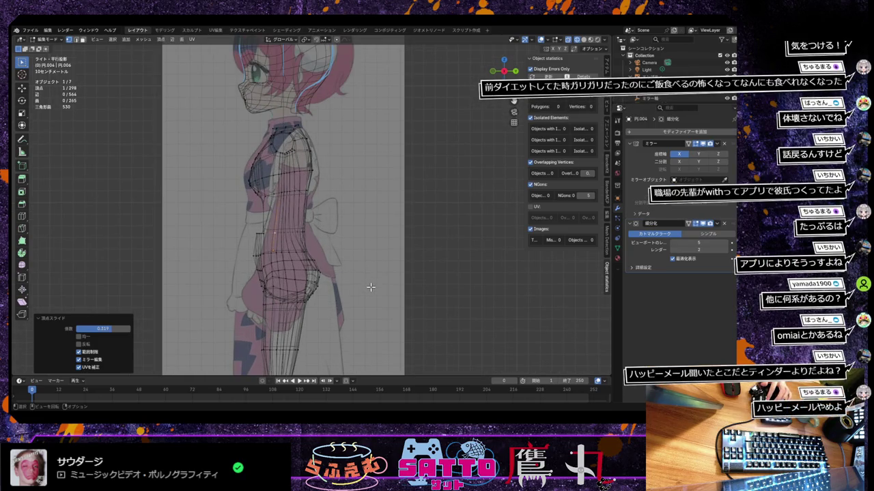
pyautogui.scroll(2, 370, 288)
pyautogui.scroll(-2, 368, 288)
pyautogui.scroll(2, 368, 289)
pyautogui.moveTo(369, 289)
pyautogui.mouseDown(button='middle')
pyautogui.moveTo(341, 288)
pyautogui.moveTo(370, 282)
pyautogui.mouseUp(button='middle')
pyautogui.scroll(-2, 371, 282)
pyautogui.press('KP_3')
pyautogui.press('KP_5')
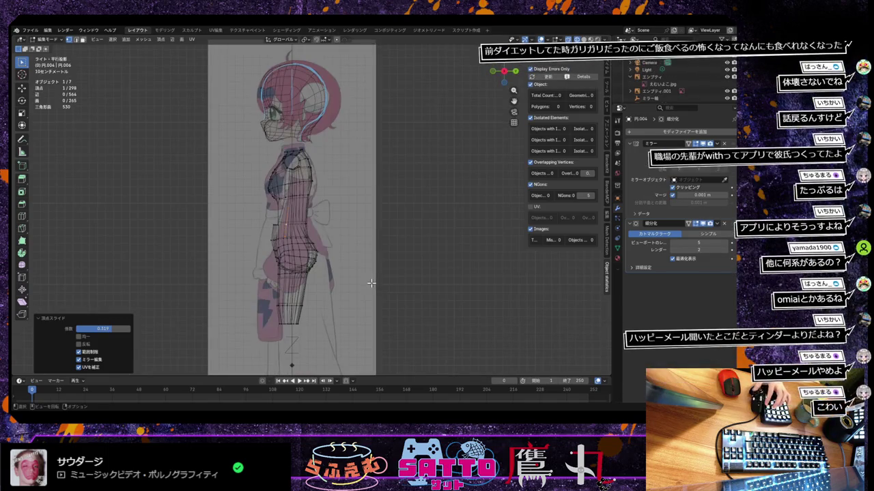
pyautogui.scroll(2, 371, 283)
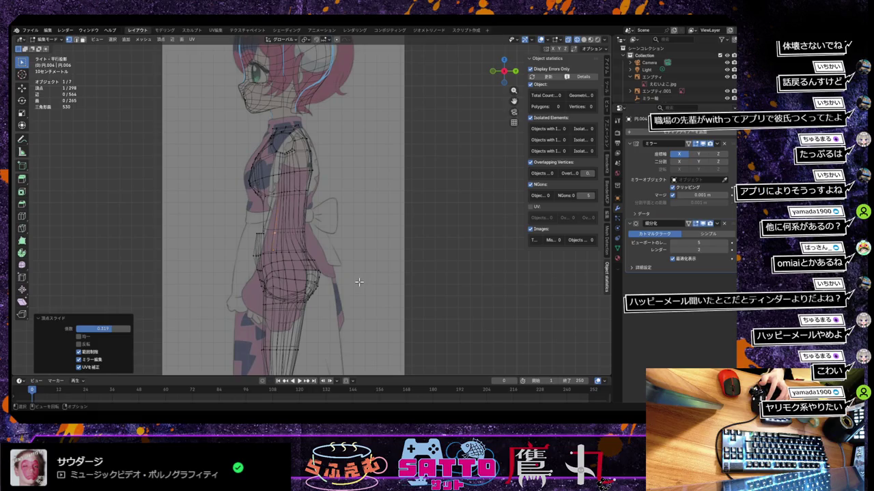
pyautogui.keyDown('alt'); pyautogui.click(241, 224); pyautogui.keyUp('alt')
pyautogui.press('g')
pyautogui.press('y')
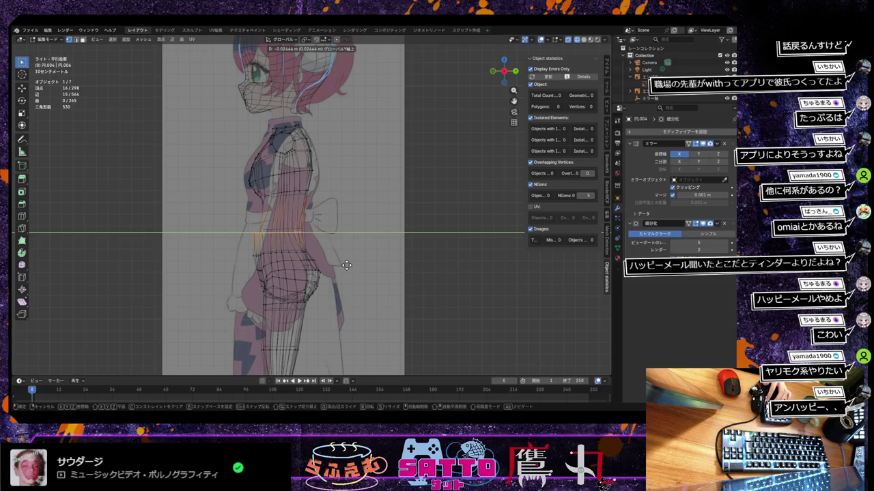
pyautogui.click(347, 266)
# Switch to Solid shading, clear the selection, and orbit to inspect the body in perspective
pyautogui.scroll(1, 348, 264)
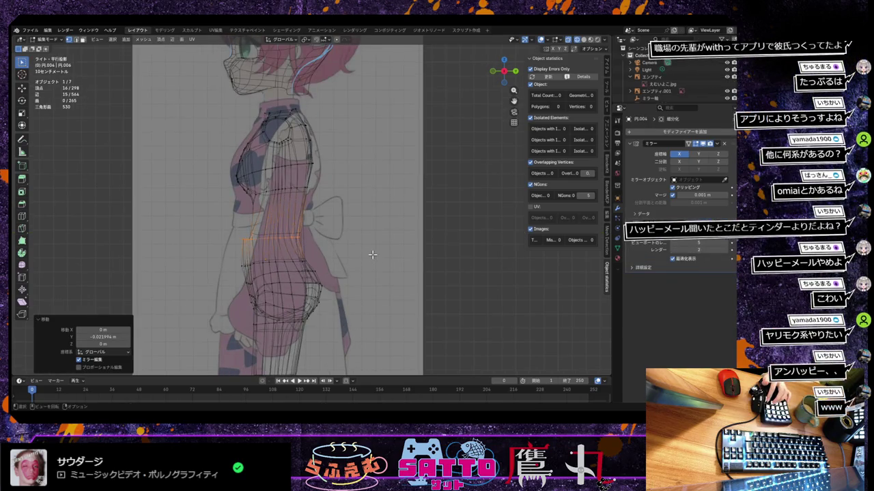
pyautogui.click(584, 41)
pyautogui.scroll(-2, 389, 255)
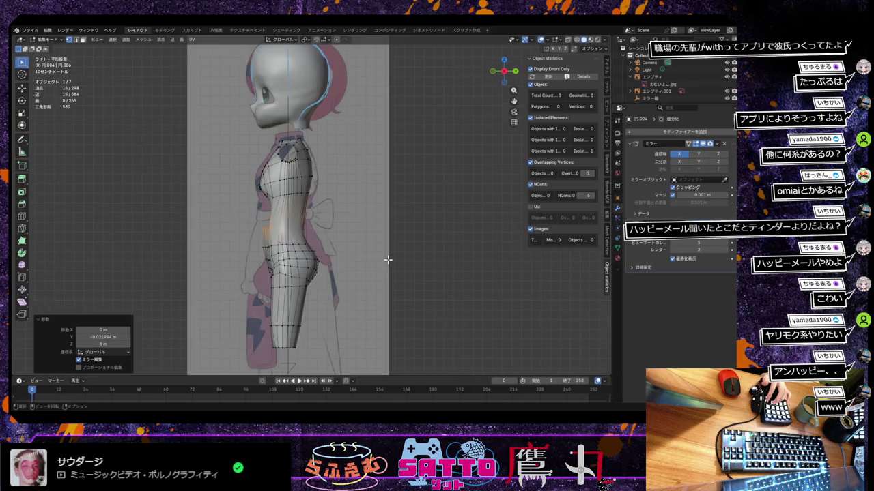
pyautogui.click(388, 258)
pyautogui.scroll(-1, 388, 259)
pyautogui.scroll(-1, 390, 264)
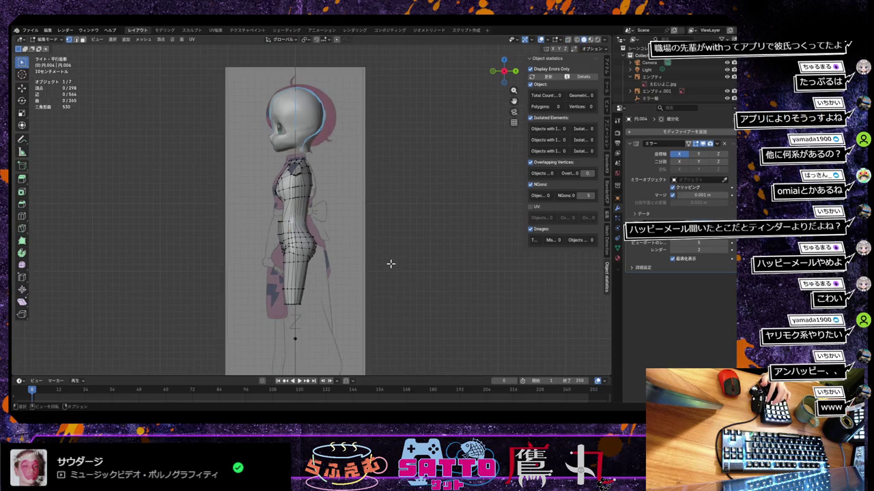
pyautogui.scroll(-1, 390, 264)
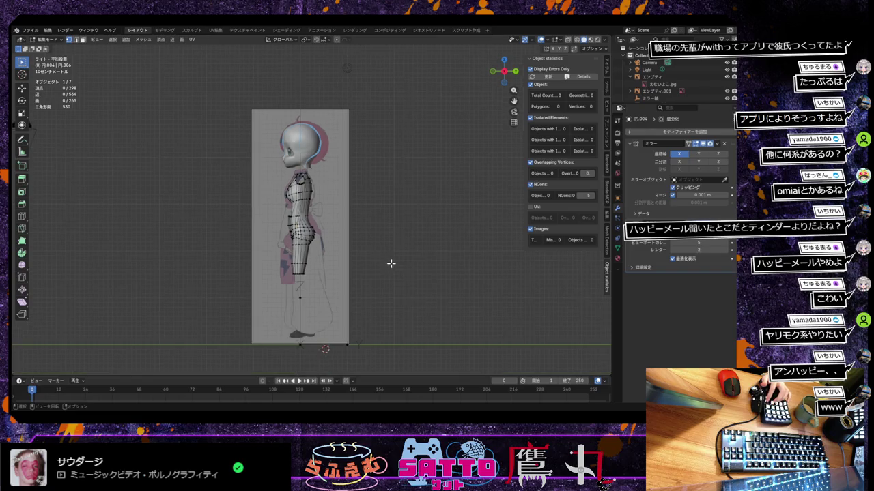
pyautogui.scroll(2, 390, 264)
pyautogui.scroll(1, 391, 264)
pyautogui.moveTo(391, 264)
pyautogui.mouseDown(button='middle')
pyautogui.moveTo(371, 262)
pyautogui.moveTo(394, 267)
pyautogui.moveTo(357, 289)
pyautogui.moveTo(336, 286)
pyautogui.mouseUp(button='middle')
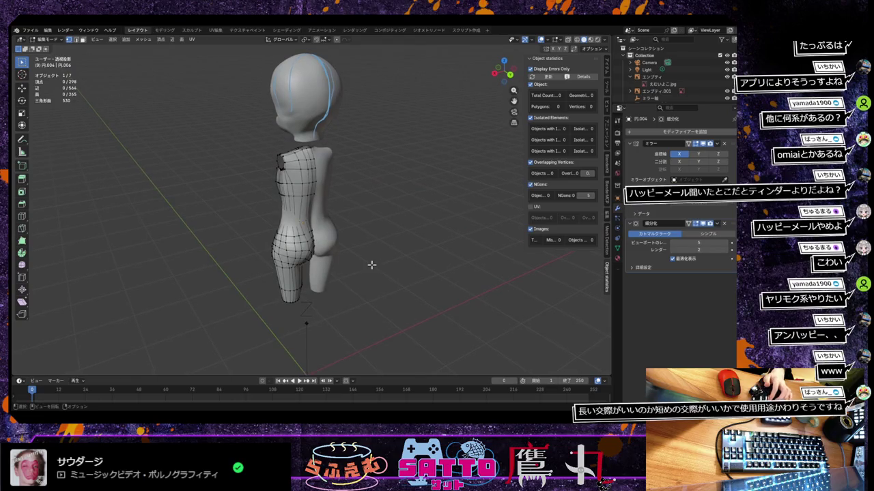
pyautogui.hotkey('alt', 'z')
pyautogui.press('KP_3')
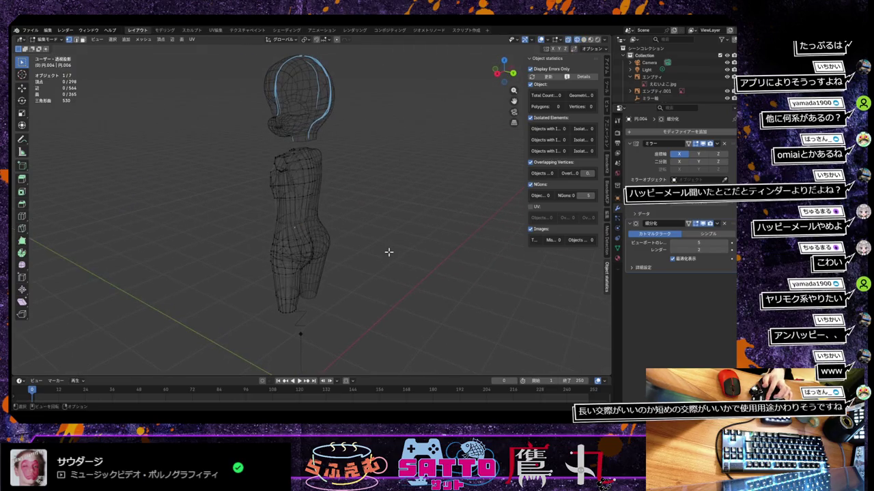
pyautogui.scroll(2, 389, 254)
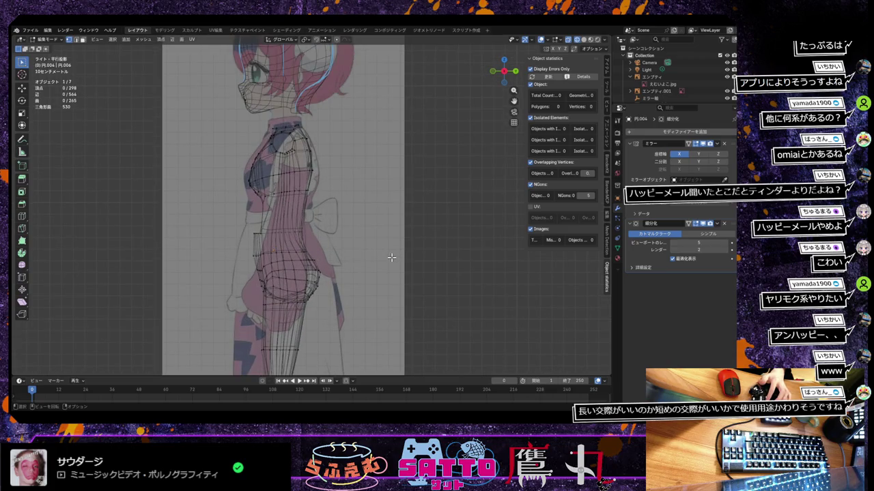
pyautogui.scroll(-1, 391, 258)
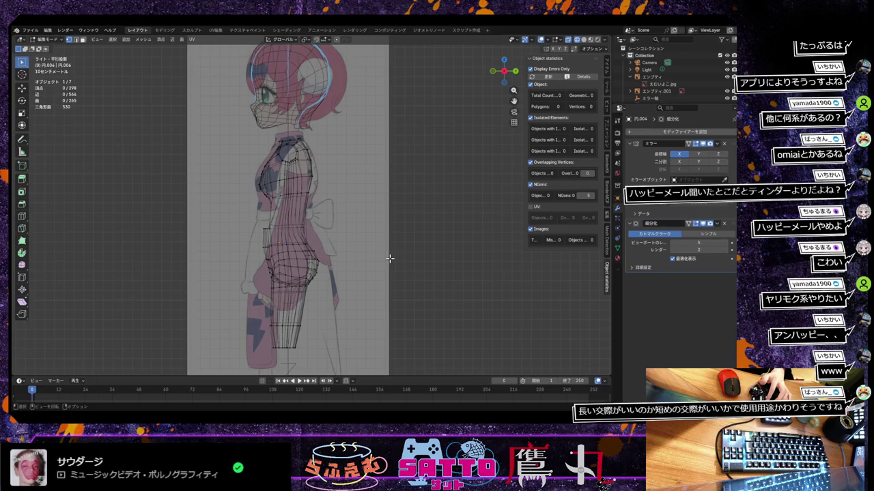
pyautogui.moveTo(389, 259)
pyautogui.mouseDown(button='middle')
pyautogui.moveTo(472, 261)
pyautogui.moveTo(422, 257)
pyautogui.mouseUp(button='middle')
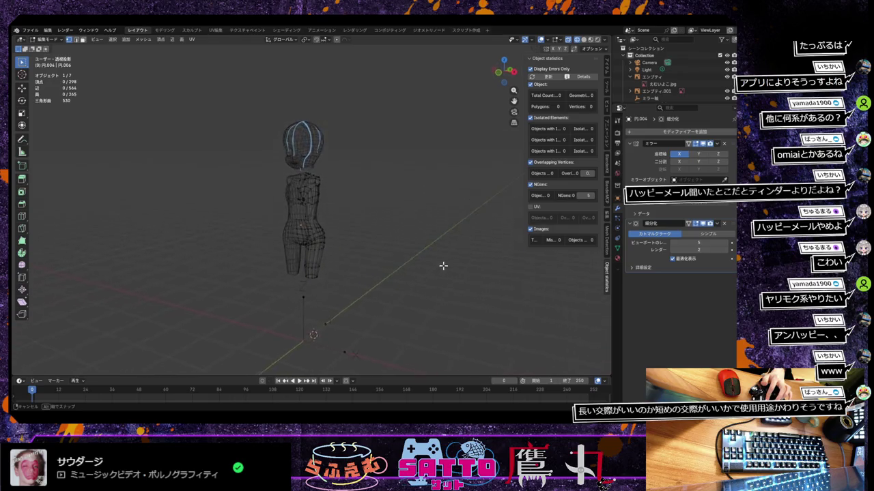
pyautogui.hotkey('shift', 'z')
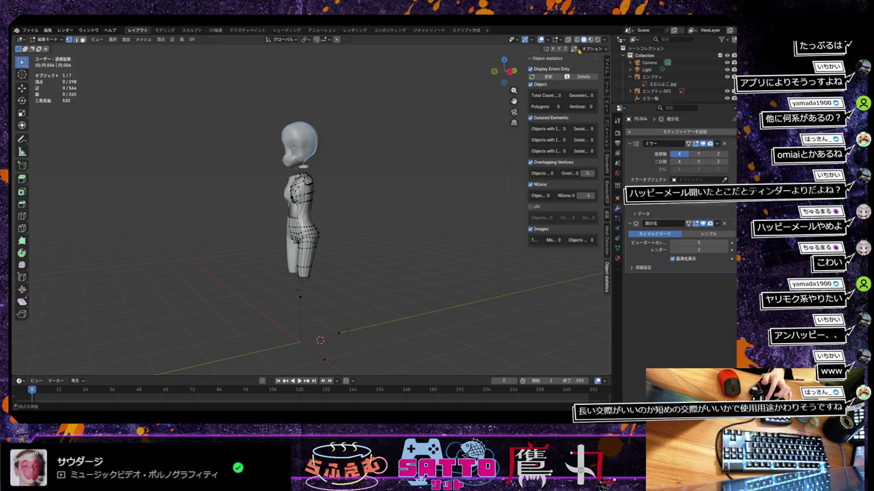
pyautogui.moveTo(374, 248)
pyautogui.mouseDown(button='middle')
pyautogui.moveTo(431, 247)
pyautogui.moveTo(299, 255)
pyautogui.moveTo(328, 253)
pyautogui.moveTo(301, 258)
pyautogui.moveTo(324, 263)
pyautogui.mouseUp(button='middle')
pyautogui.scroll(2, 425, 247)
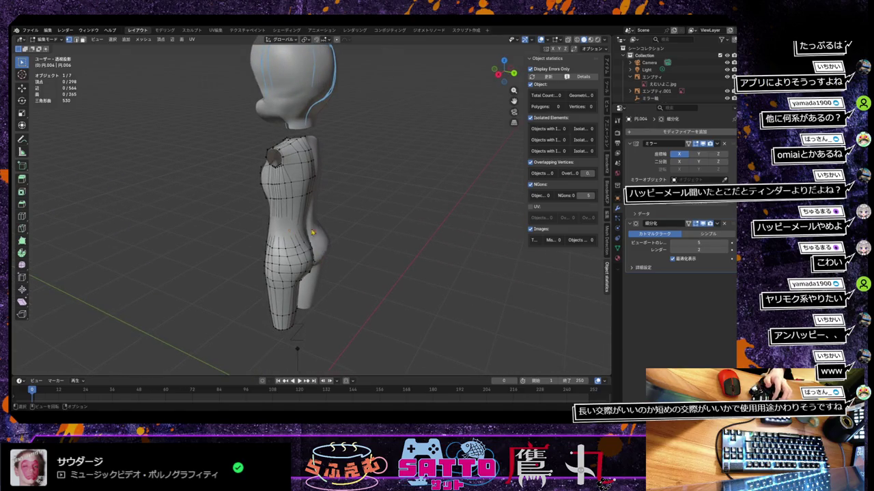
# Box-select side torso vertices and push them outward along X in two moves, about 0.057 m
pyautogui.click(269, 181)
pyautogui.moveTo(267, 181); pyautogui.dragTo(325, 238)
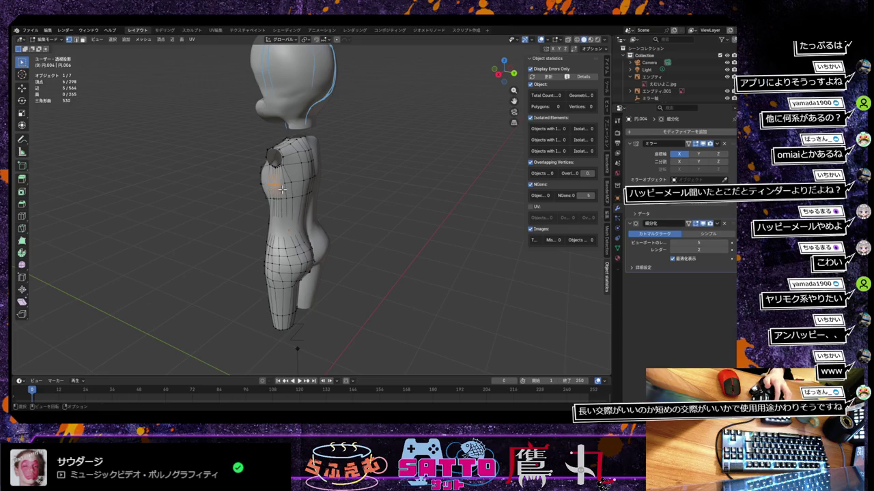
pyautogui.moveTo(325, 238); pyautogui.dragTo(326, 244, button='middle')
pyautogui.press('g')
pyautogui.press('x')
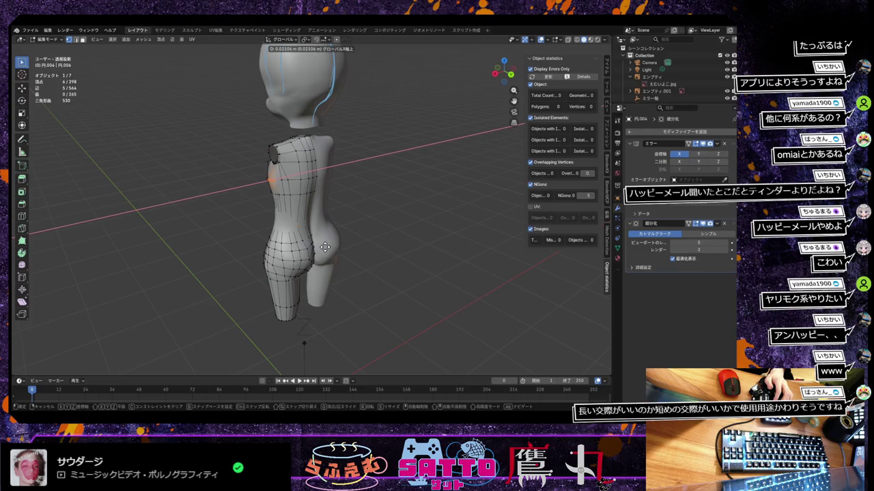
pyautogui.click(325, 248)
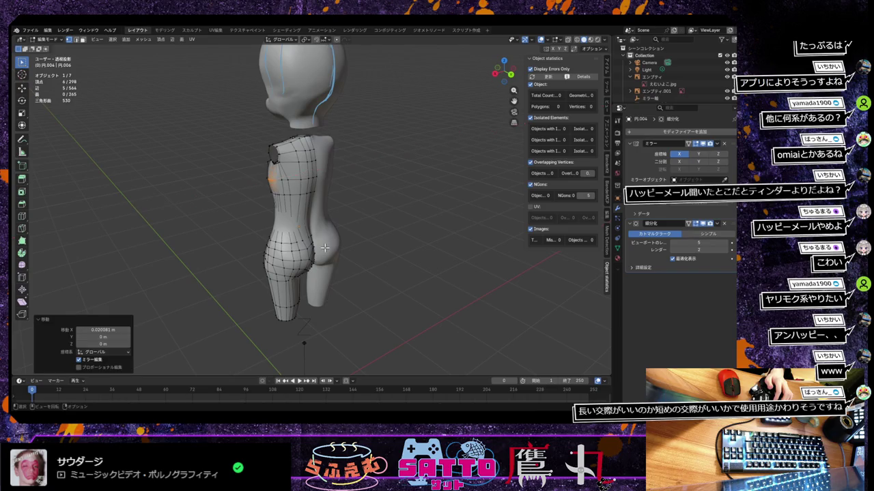
pyautogui.moveTo(327, 247)
pyautogui.mouseDown(button='middle')
pyautogui.moveTo(372, 233)
pyautogui.moveTo(332, 266)
pyautogui.mouseUp(button='middle')
pyautogui.press('g')
pyautogui.press('x')
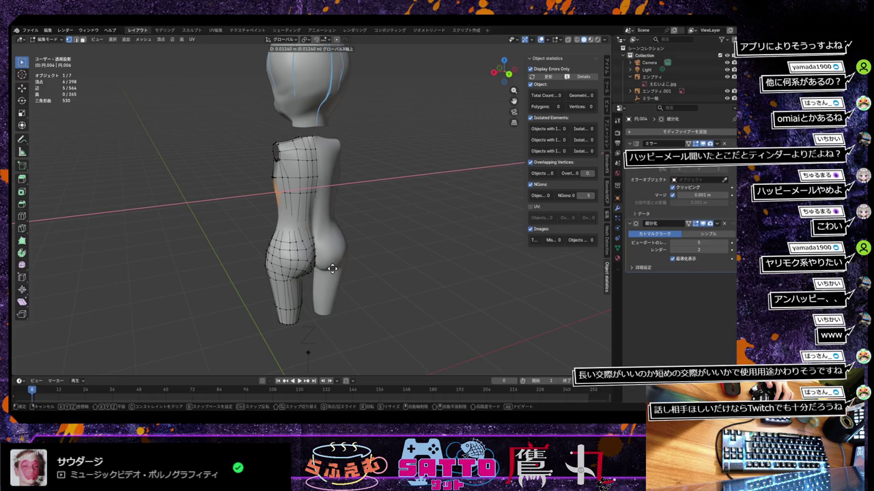
pyautogui.click(331, 269)
# Switch to wireframe shading and orbit toward the front of the body
pyautogui.moveTo(332, 269)
pyautogui.mouseDown(button='middle')
pyautogui.moveTo(351, 259)
pyautogui.moveTo(468, 257)
pyautogui.moveTo(465, 247)
pyautogui.moveTo(355, 270)
pyautogui.moveTo(433, 273)
pyautogui.moveTo(448, 259)
pyautogui.mouseUp(button='middle')
pyautogui.click(568, 39)
pyautogui.moveTo(477, 225); pyautogui.dragTo(438, 247, button='middle')
# Snap to front view, clear the vertex selection and zoom in on the mesh
pyautogui.press('KP_1')
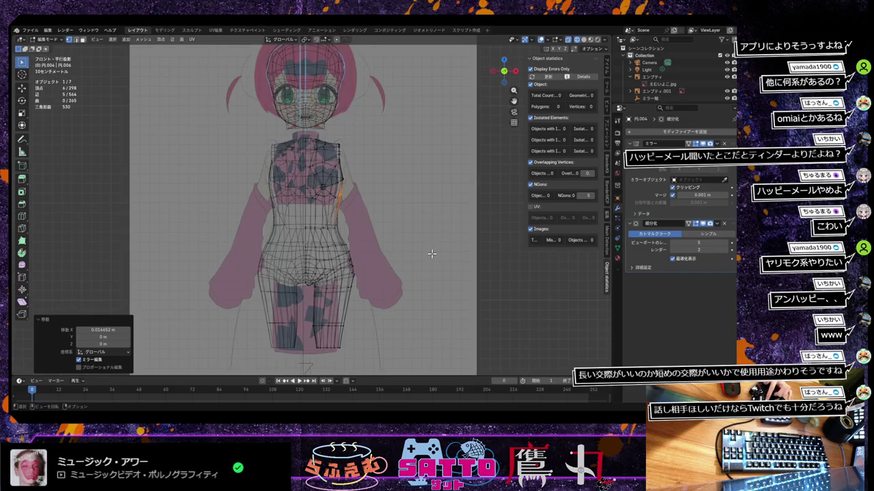
pyautogui.scroll(-2, 432, 257)
pyautogui.click(431, 260)
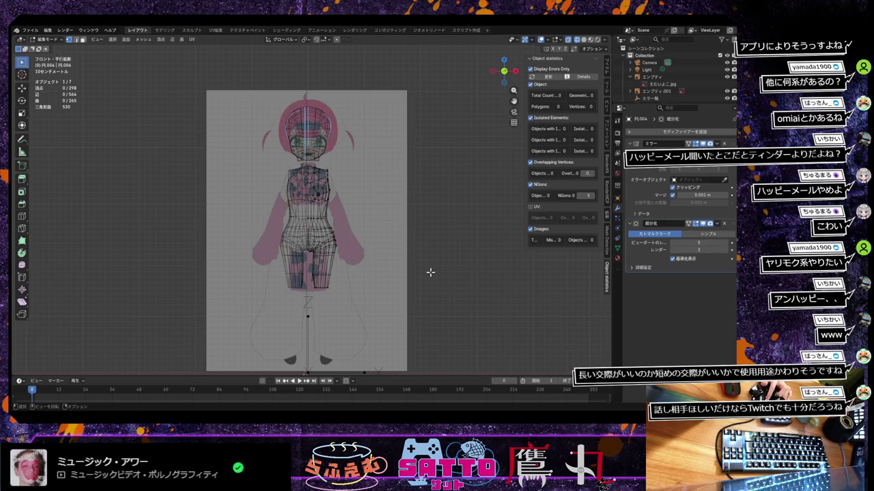
pyautogui.scroll(2, 428, 274)
pyautogui.scroll(1, 428, 273)
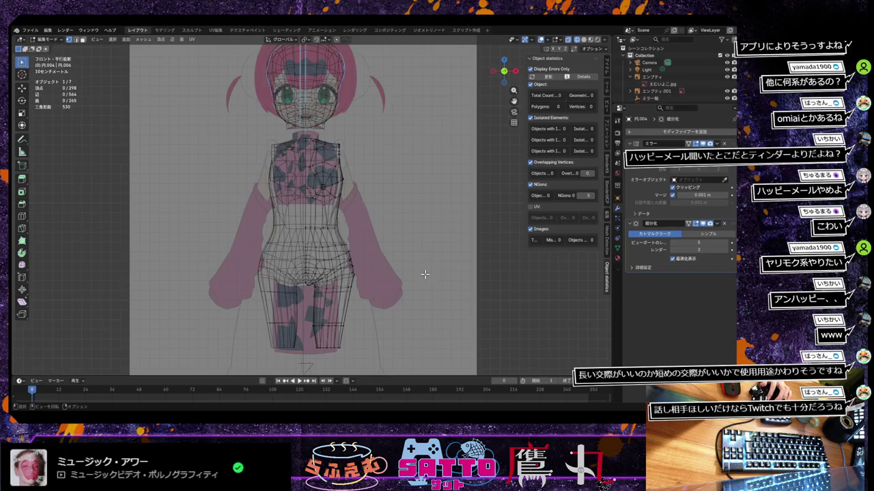
pyautogui.scroll(2, 426, 274)
pyautogui.scroll(1, 425, 273)
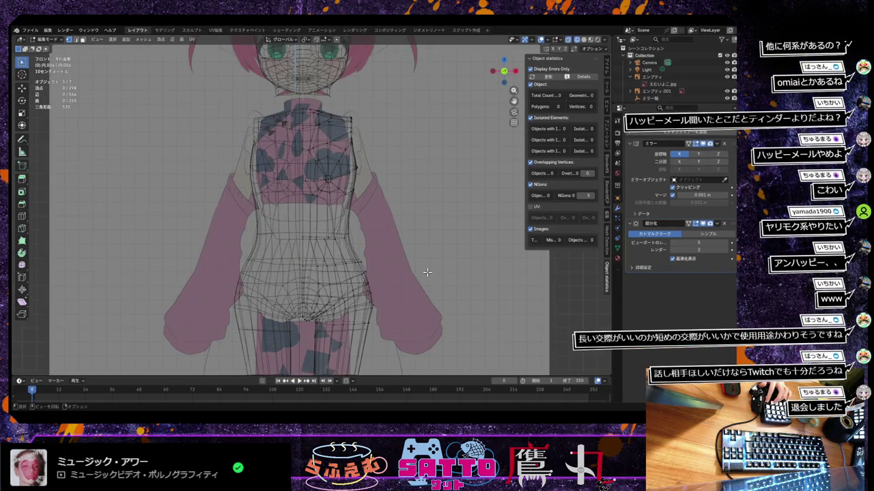
pyautogui.scroll(-1, 427, 272)
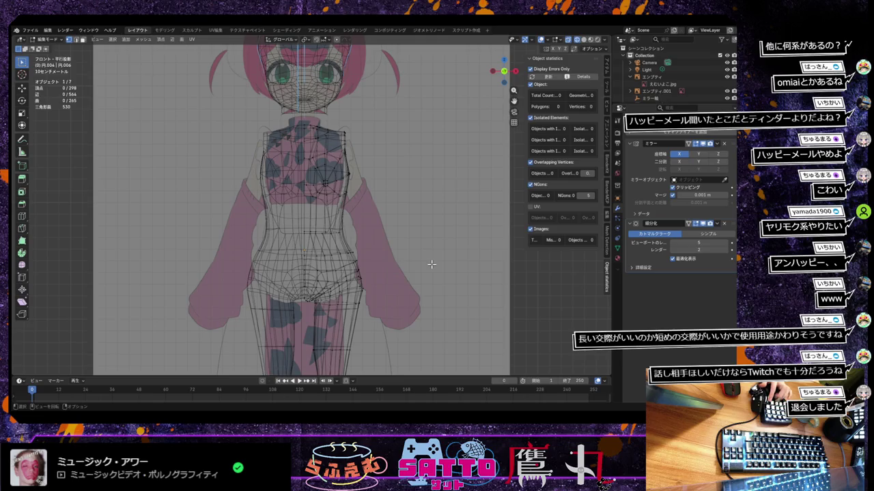
# Turn off X-ray and orbit to view the solid mesh from behind in perspective
pyautogui.hotkey('alt', 'z')
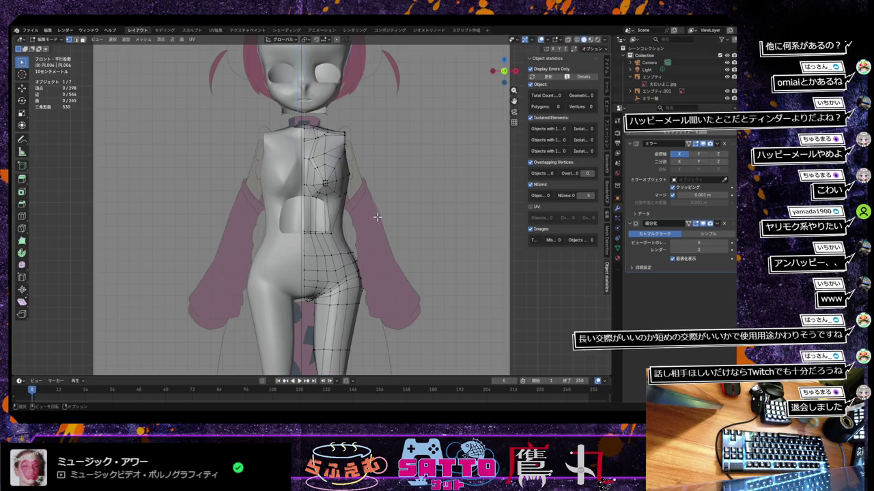
pyautogui.scroll(-4, 376, 220)
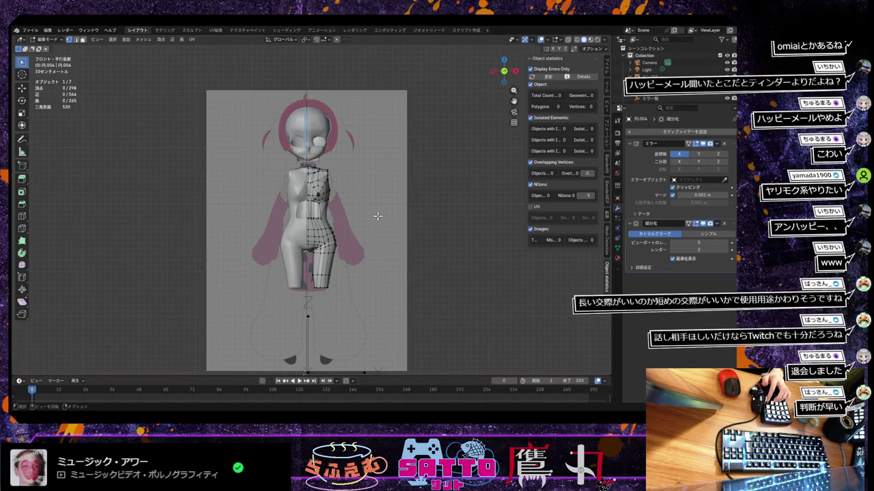
pyautogui.moveTo(377, 217)
pyautogui.mouseDown(button='middle')
pyautogui.moveTo(396, 265)
pyautogui.moveTo(347, 263)
pyautogui.moveTo(293, 288)
pyautogui.moveTo(265, 289)
pyautogui.moveTo(255, 305)
pyautogui.moveTo(250, 293)
pyautogui.mouseUp(button='middle')
pyautogui.scroll(3, 350, 265)
pyautogui.moveTo(385, 228)
pyautogui.mouseDown(button='middle')
pyautogui.moveTo(361, 226)
pyautogui.moveTo(419, 226)
pyautogui.moveTo(420, 235)
pyautogui.moveTo(364, 257)
pyautogui.mouseUp(button='middle')
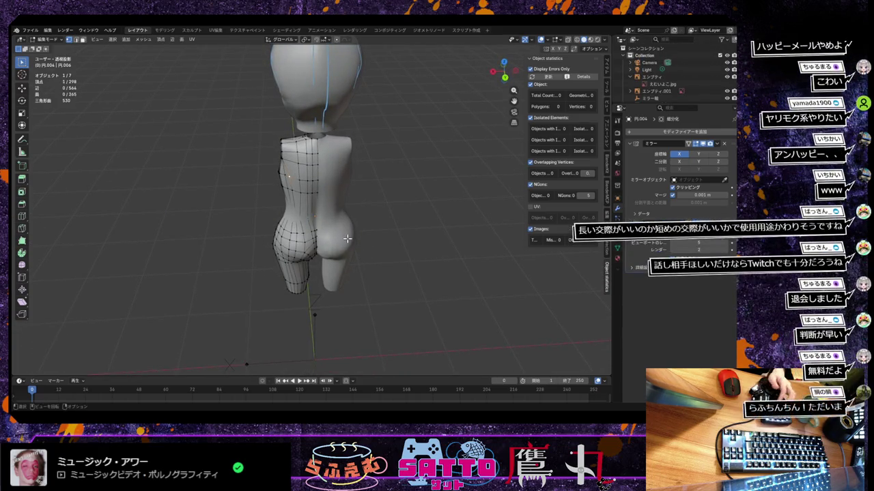
# Nudge the selected hip vertex sideways along X in two moves
pyautogui.press('g')
pyautogui.press('x')
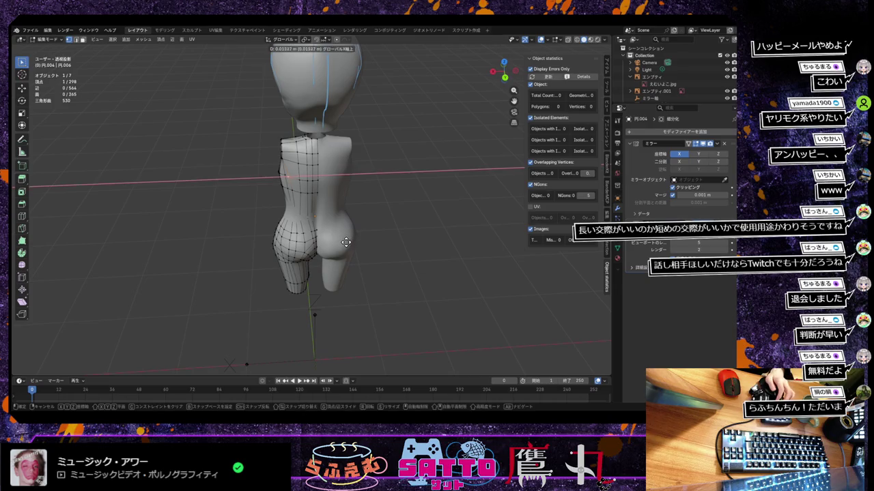
pyautogui.click(345, 244)
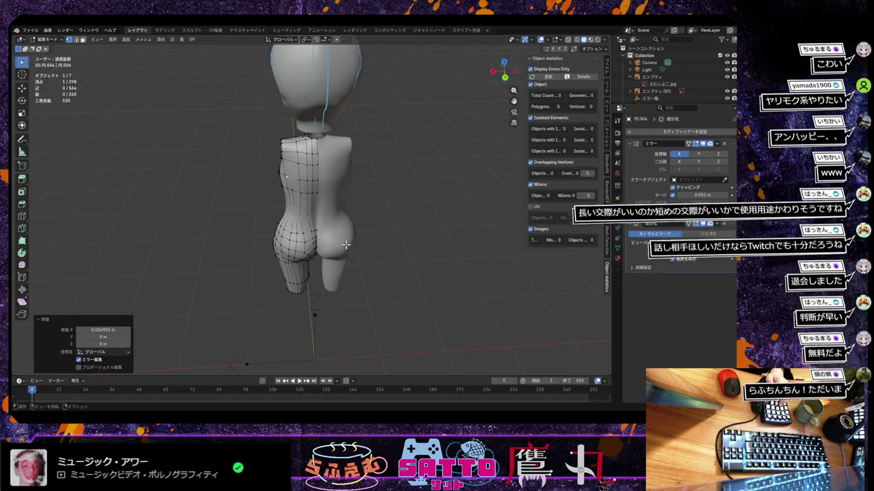
pyautogui.press('g')
pyautogui.press('x')
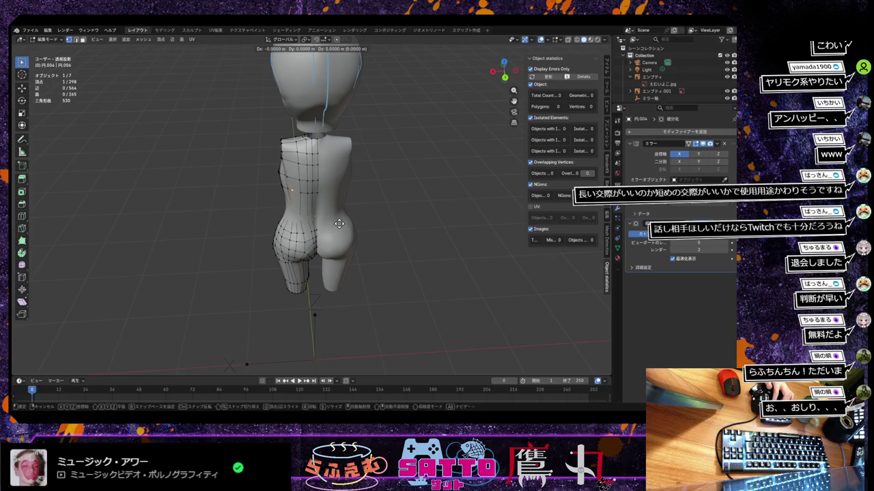
pyautogui.click(337, 227)
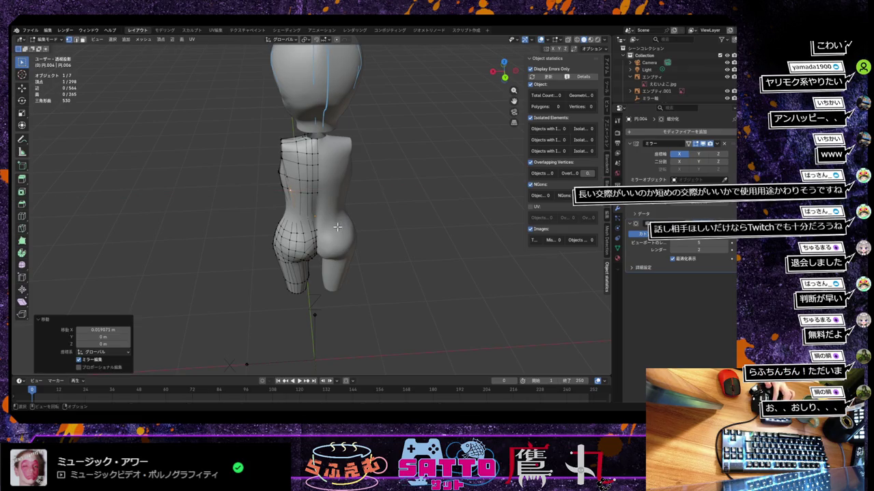
pyautogui.moveTo(302, 184); pyautogui.dragTo(293, 181, button='middle')
# Pick the next hip vertex and shift it along X twice, to about 0.022 m
pyautogui.click(289, 179)
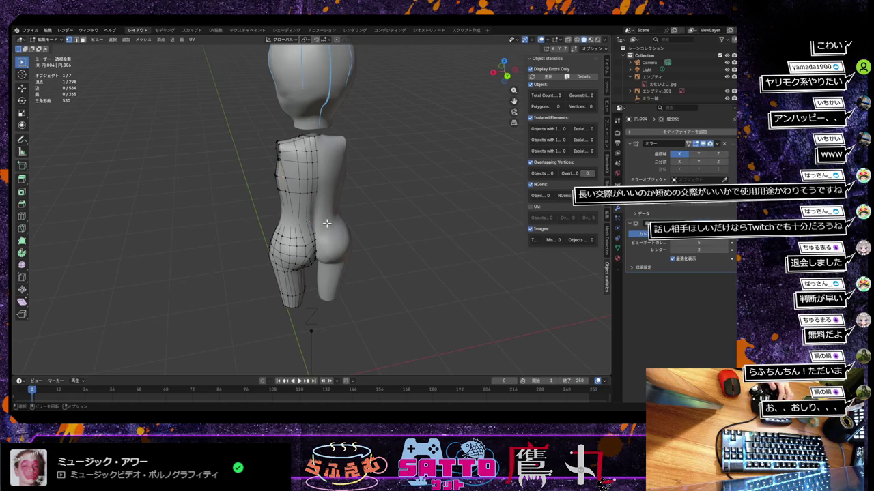
pyautogui.press('g')
pyautogui.press('x')
pyautogui.click(325, 225)
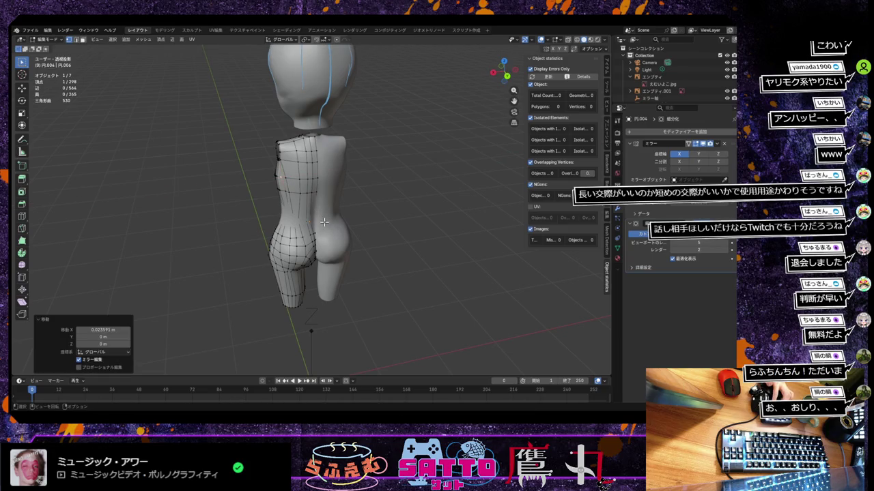
pyautogui.press('g')
pyautogui.press('x')
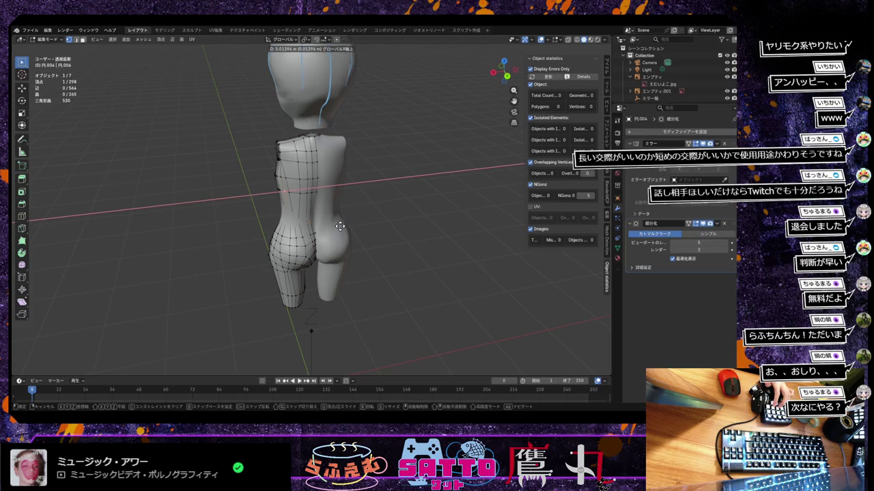
pyautogui.click(339, 225)
pyautogui.moveTo(339, 226)
pyautogui.mouseDown(button='middle')
pyautogui.moveTo(429, 211)
pyautogui.moveTo(357, 242)
pyautogui.moveTo(396, 232)
pyautogui.moveTo(321, 242)
pyautogui.moveTo(348, 235)
pyautogui.mouseUp(button='middle')
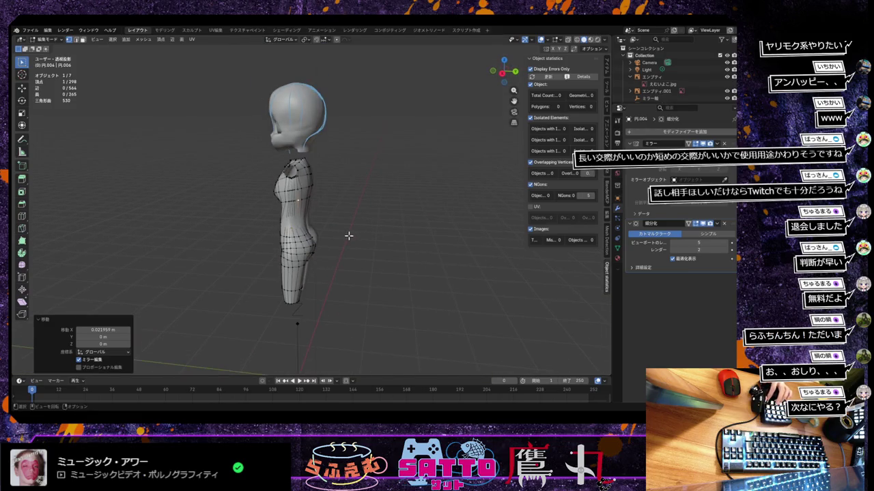
# Go to right side view with X-ray on and zoom against the side reference
pyautogui.press('KP_3')
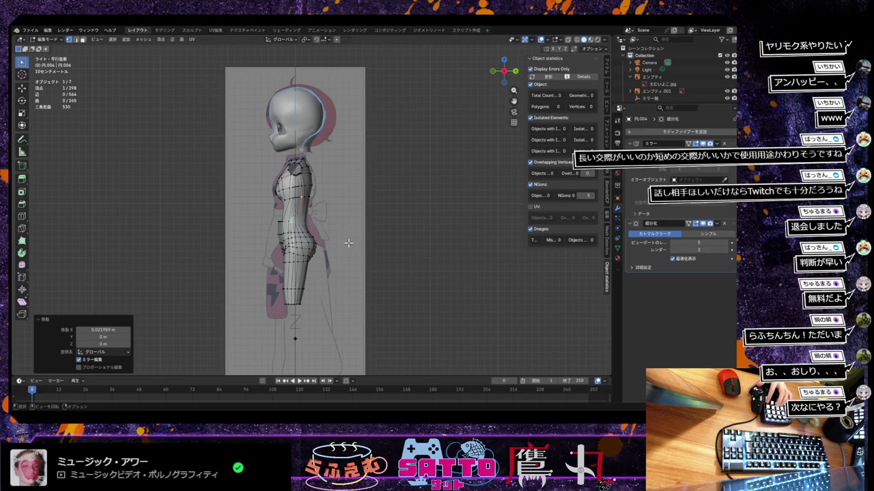
pyautogui.hotkey('alt', 'z')
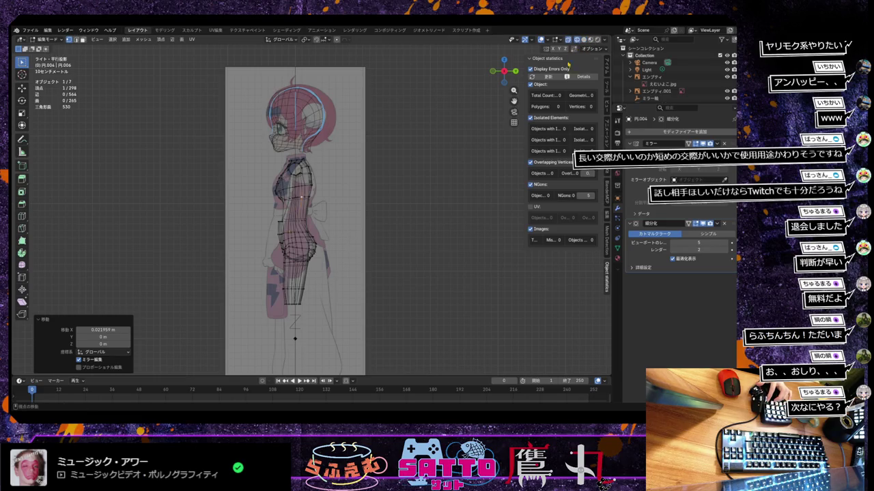
pyautogui.scroll(2, 393, 254)
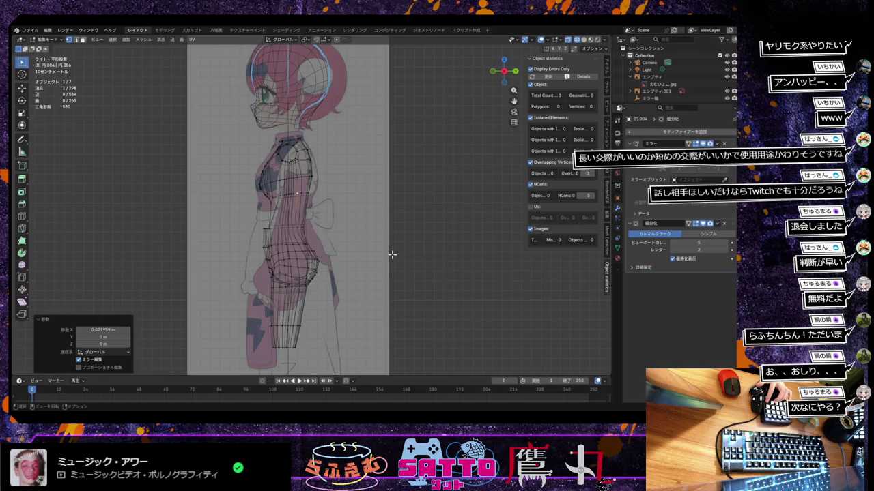
pyautogui.scroll(-1, 392, 254)
pyautogui.scroll(-1, 393, 255)
pyautogui.scroll(-2, 392, 254)
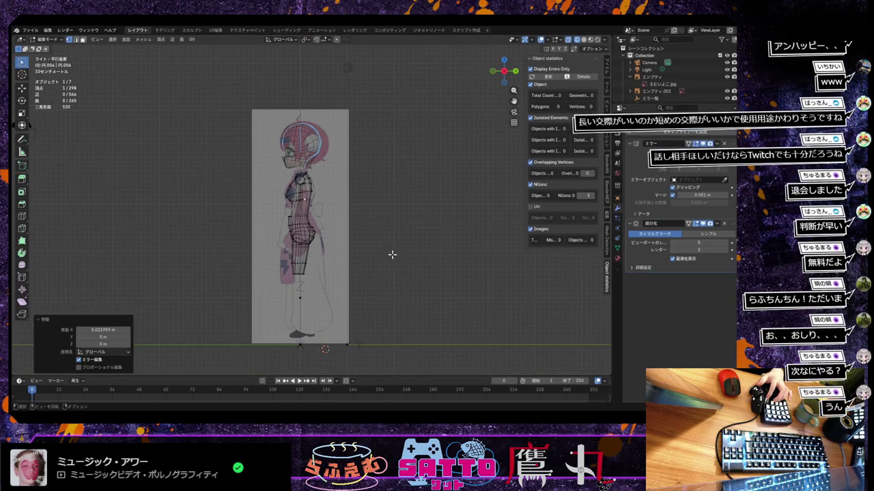
pyautogui.scroll(1, 392, 255)
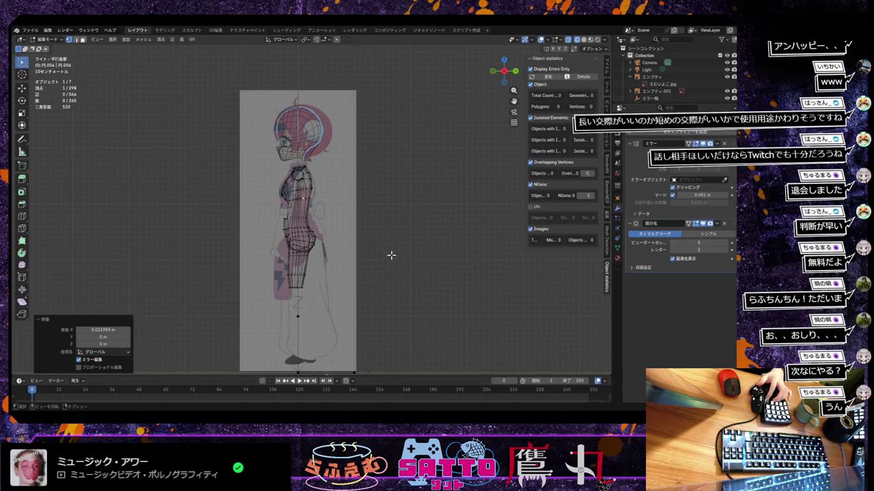
pyautogui.scroll(1, 391, 256)
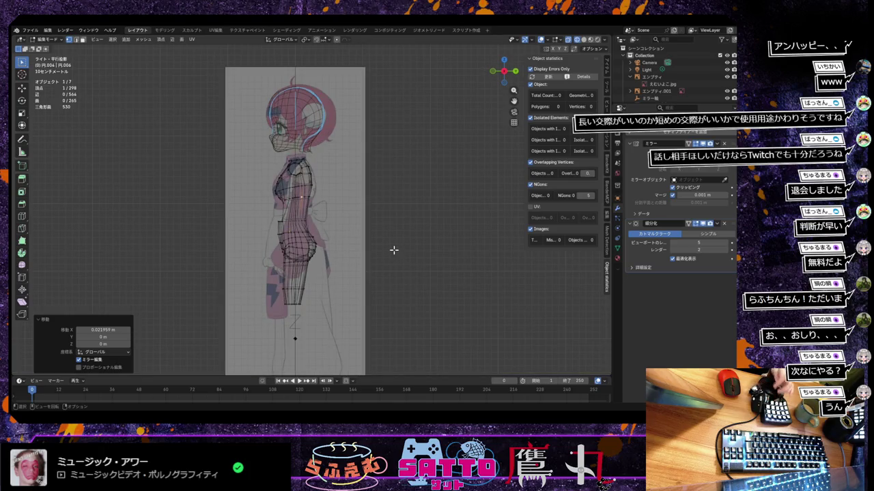
# Flip repeatedly between front and side views to compare the mesh with both references
pyautogui.press('KP_3')
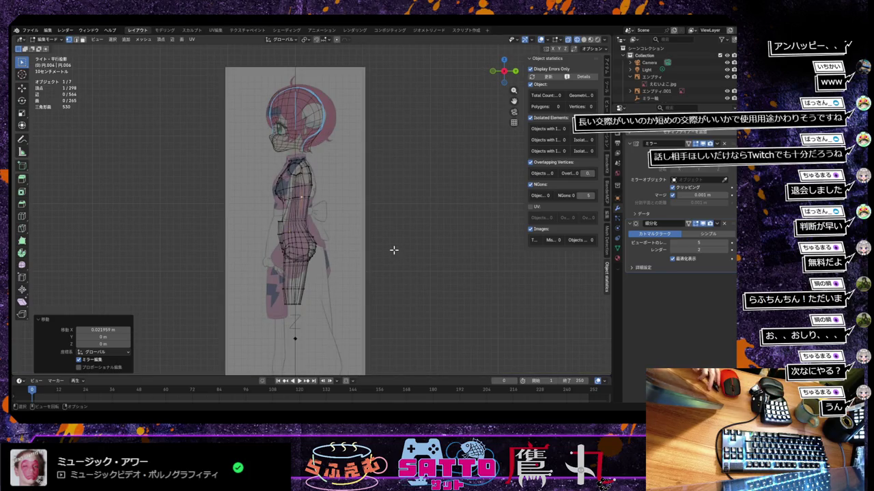
pyautogui.press('KP_1')
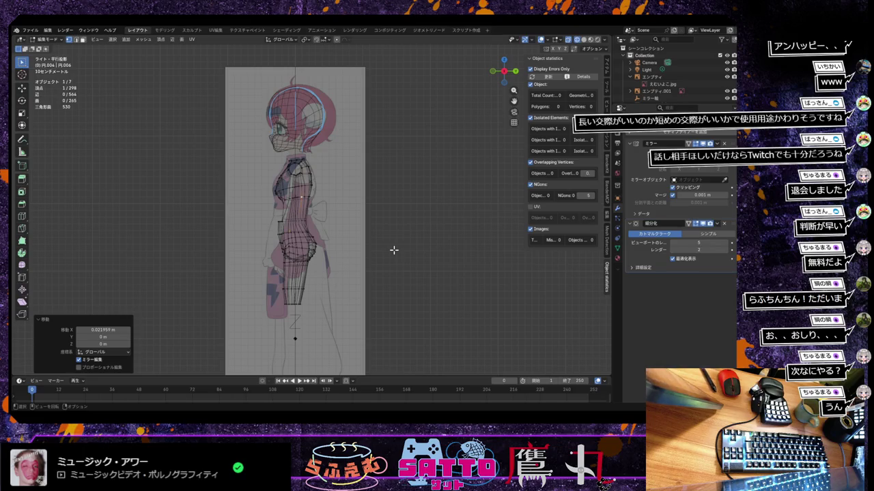
pyautogui.press('KP_3')
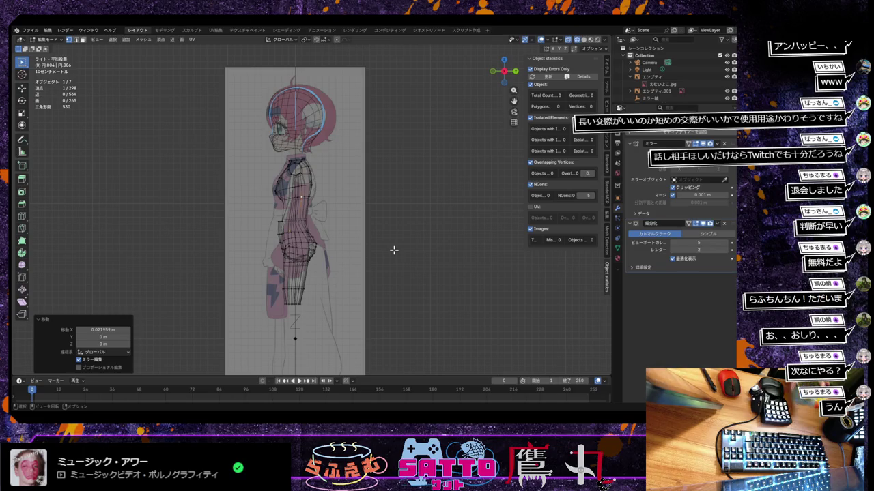
pyautogui.press('KP_1')
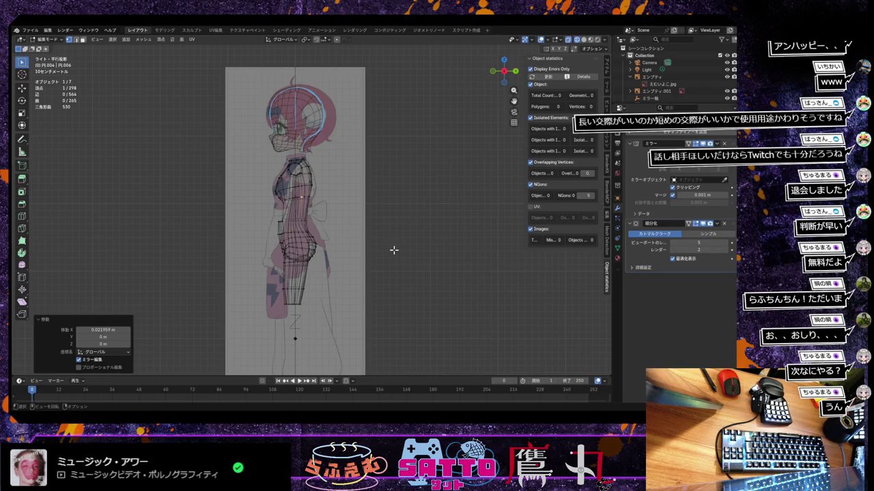
pyautogui.press('KP_3')
pyautogui.press('KP_1')
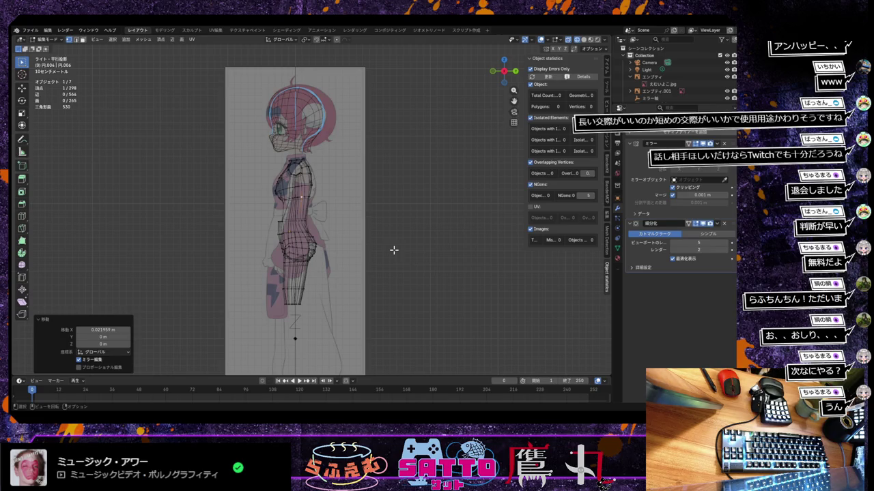
pyautogui.press('KP_3')
pyautogui.press('KP_1')
pyautogui.scroll(3, 332, 268)
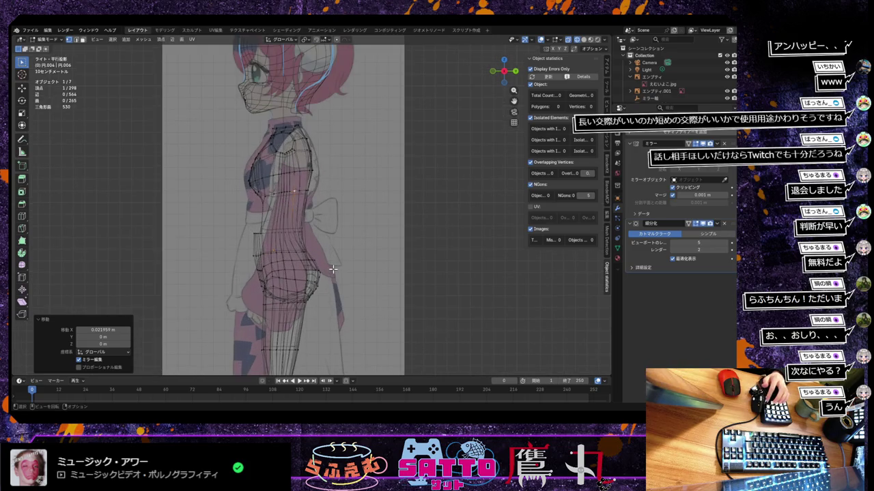
pyautogui.scroll(-1, 333, 269)
pyautogui.scroll(2, 332, 268)
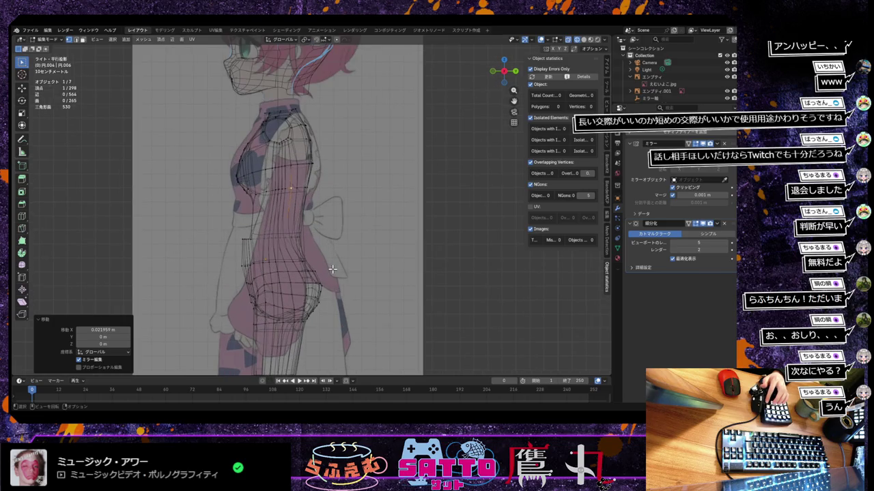
pyautogui.scroll(2, 334, 269)
pyautogui.scroll(-2, 336, 268)
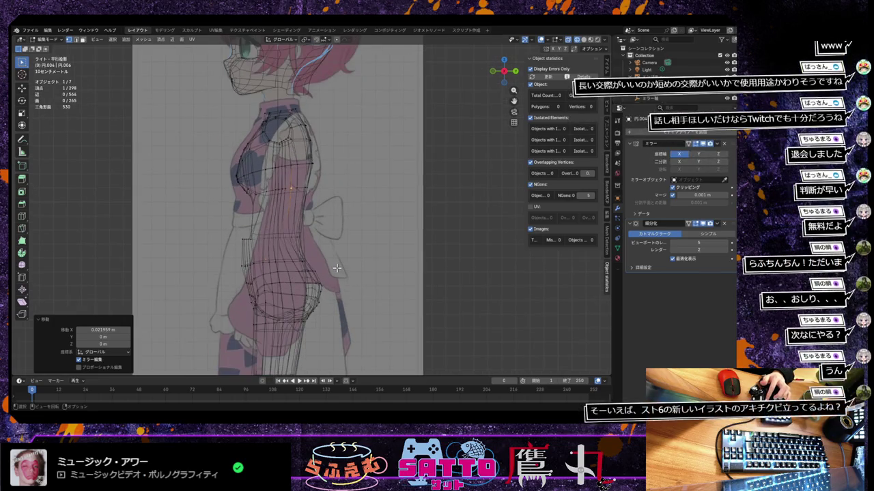
pyautogui.scroll(1, 337, 268)
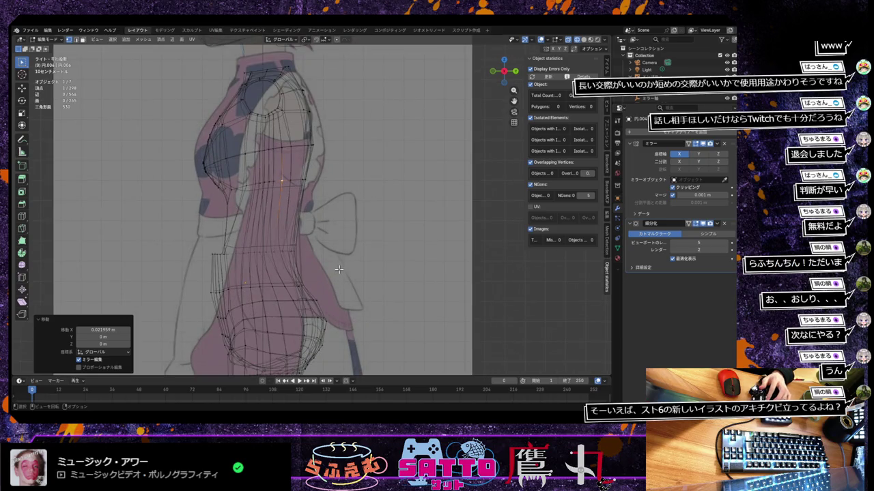
# Orbit to inspect the body in perspective
pyautogui.moveTo(338, 269)
pyautogui.mouseDown(button='middle')
pyautogui.moveTo(324, 291)
pyautogui.moveTo(353, 280)
pyautogui.moveTo(328, 293)
pyautogui.mouseUp(button='middle')
pyautogui.scroll(-3, 355, 282)
pyautogui.scroll(2, 355, 282)
pyautogui.scroll(-4, 351, 285)
# Return to the zoomed right side view and switch the mesh to Solid shading
pyautogui.press('KP_3')
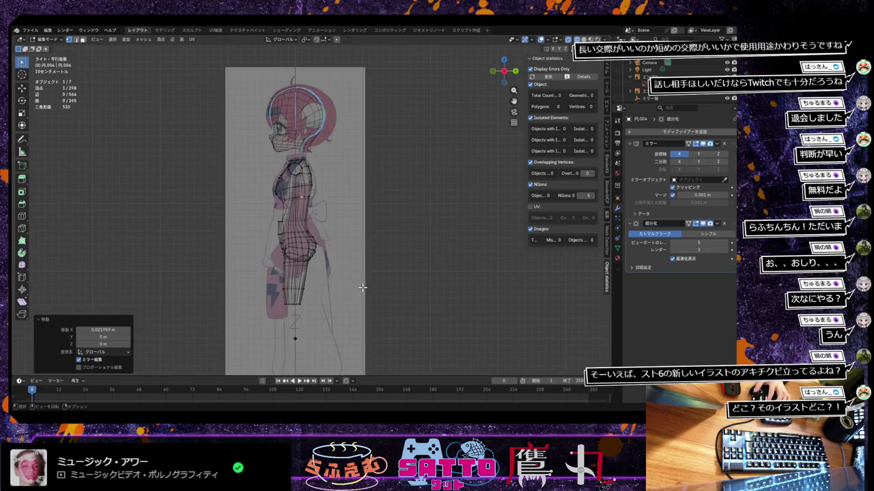
pyautogui.scroll(1, 361, 289)
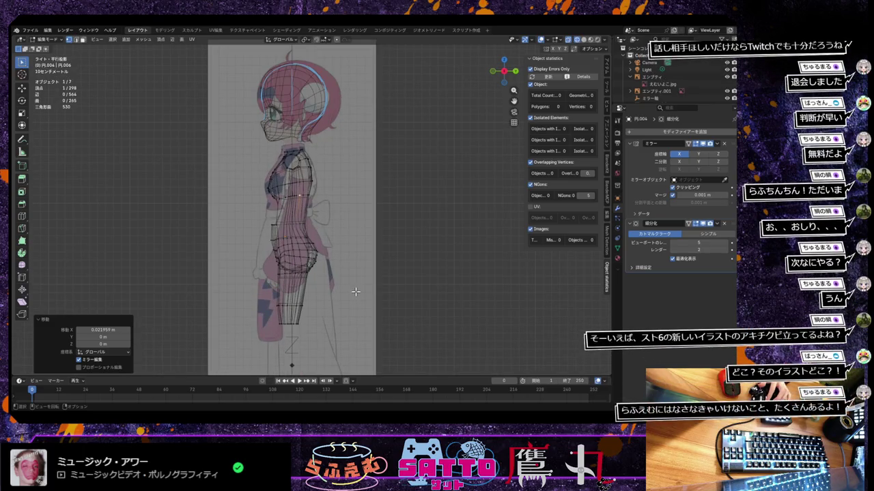
pyautogui.scroll(-2, 355, 293)
pyautogui.scroll(-1, 355, 293)
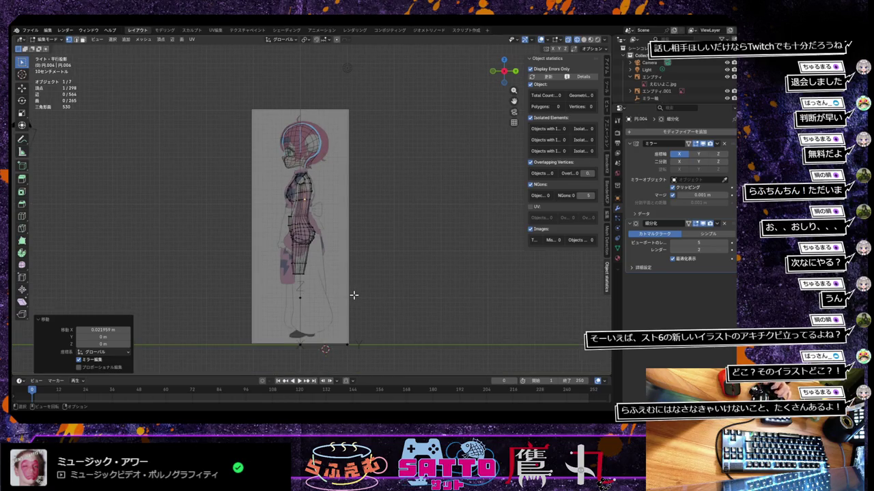
pyautogui.scroll(1, 354, 296)
pyautogui.scroll(2, 354, 295)
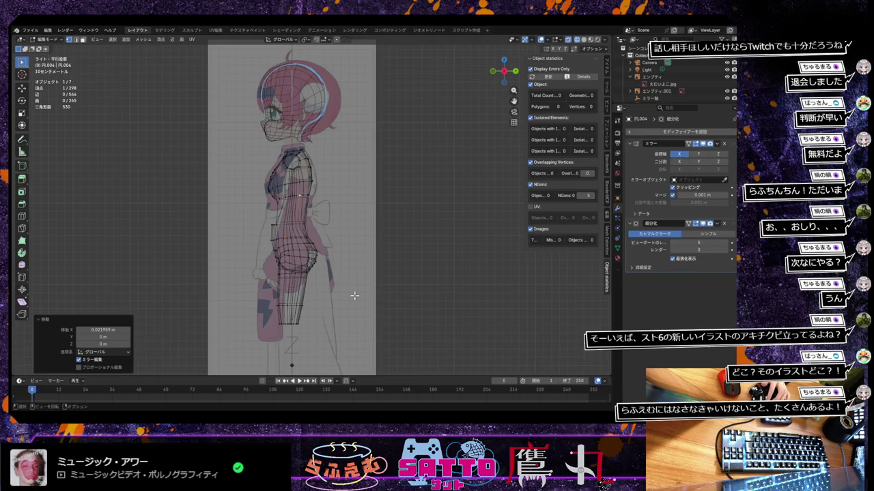
pyautogui.scroll(-1, 354, 295)
pyautogui.scroll(1, 353, 296)
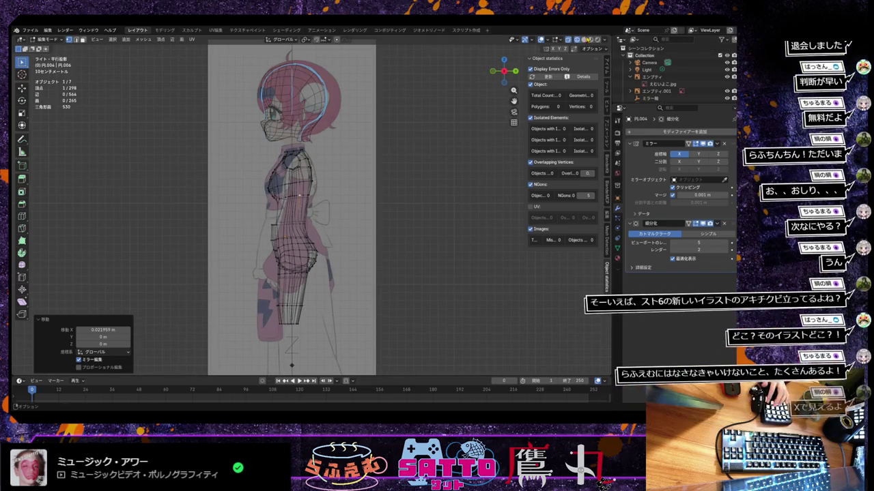
pyautogui.click(584, 40)
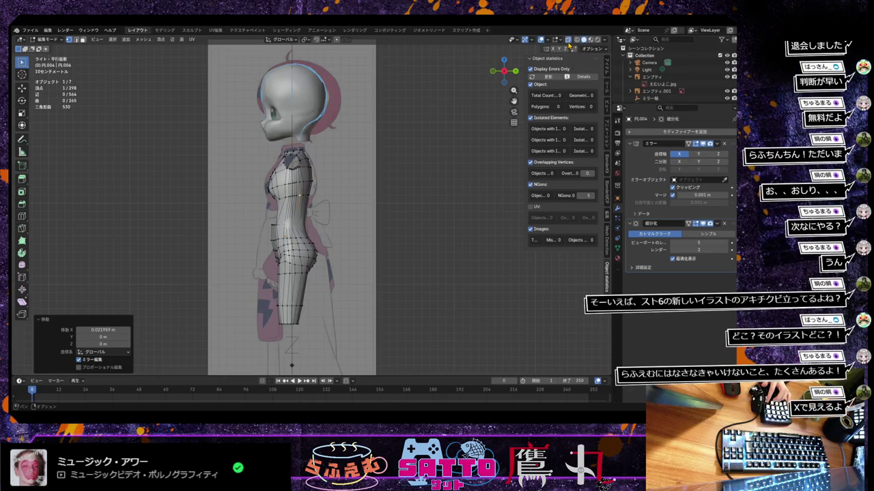
# Enable X-ray on the solid mesh, check the side fit, then switch to Front view
pyautogui.click(568, 40)
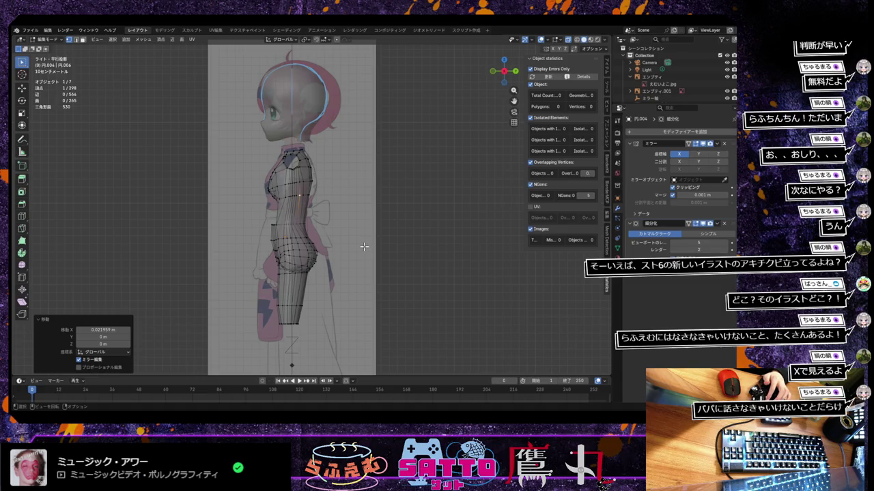
pyautogui.scroll(-1, 364, 246)
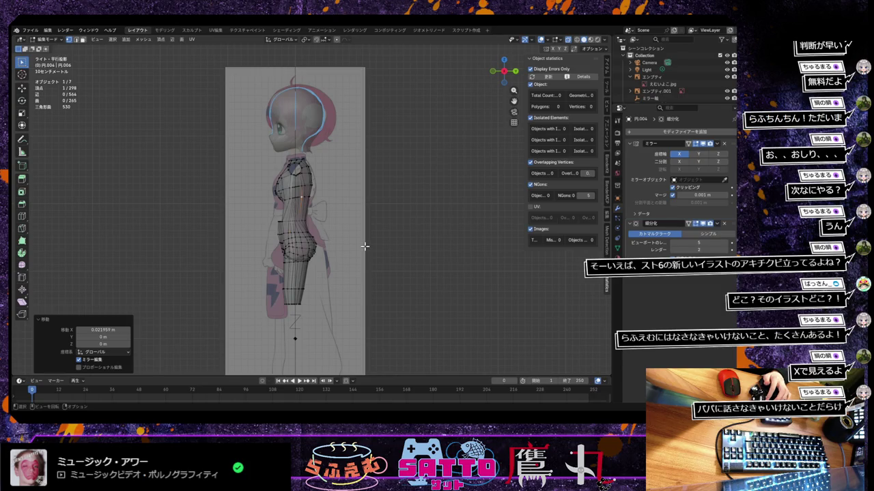
pyautogui.scroll(1, 364, 246)
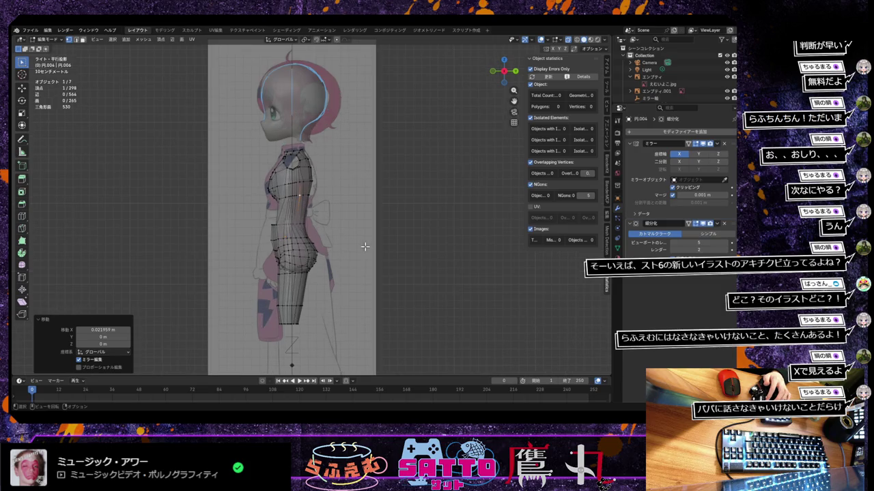
pyautogui.scroll(-1, 365, 247)
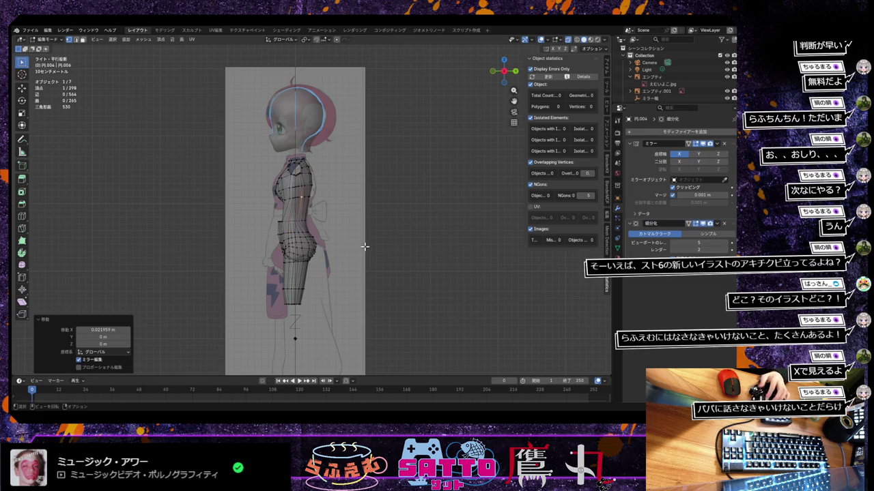
pyautogui.press('KP_1')
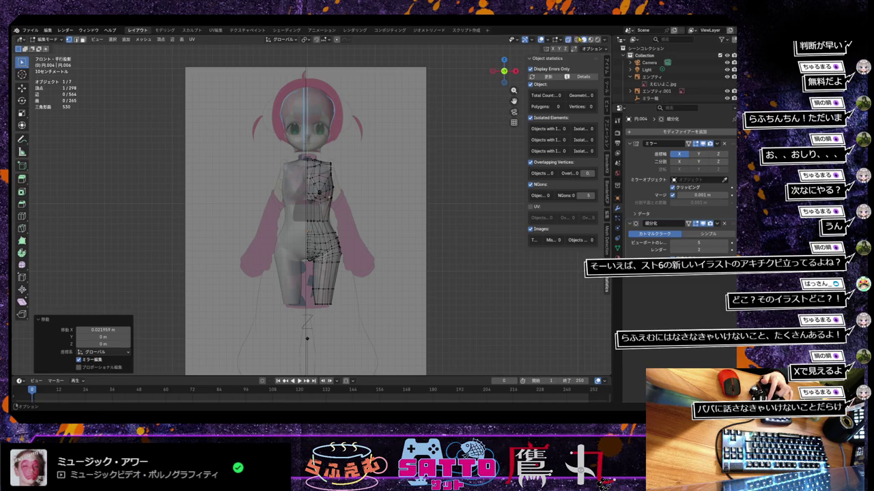
# Set the mesh to wireframe shading and toggle X-ray, ending with X-ray off
pyautogui.click(577, 40)
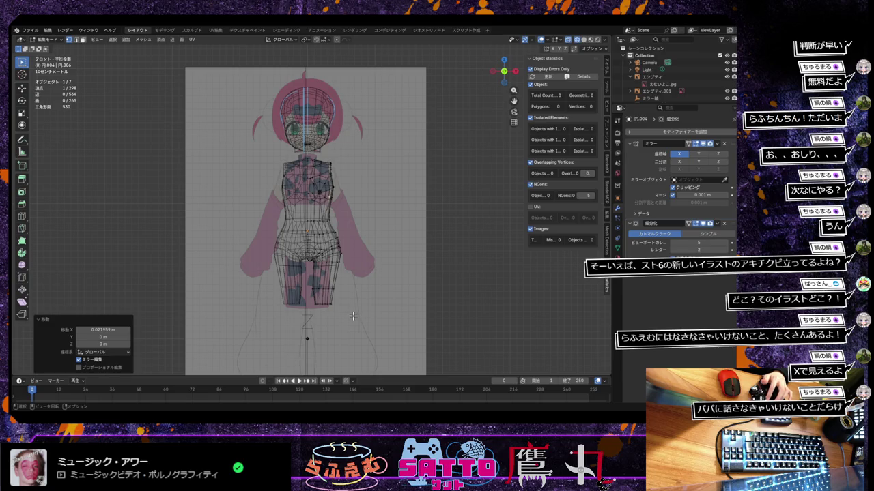
pyautogui.click(569, 43)
pyautogui.click(569, 42)
pyautogui.click(569, 42)
pyautogui.click(578, 42)
pyautogui.click(579, 42)
pyautogui.scroll(1, 399, 273)
pyautogui.scroll(1, 399, 273)
pyautogui.scroll(-1, 400, 273)
pyautogui.scroll(-1, 399, 273)
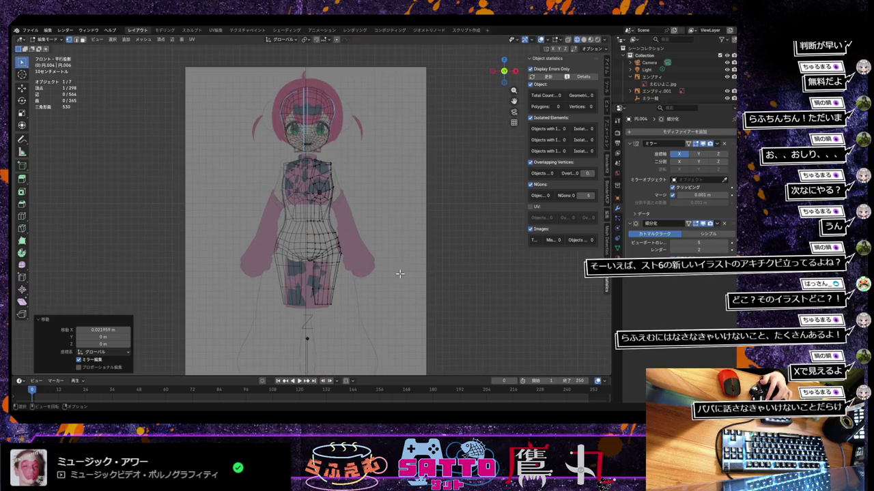
pyautogui.scroll(-2, 400, 273)
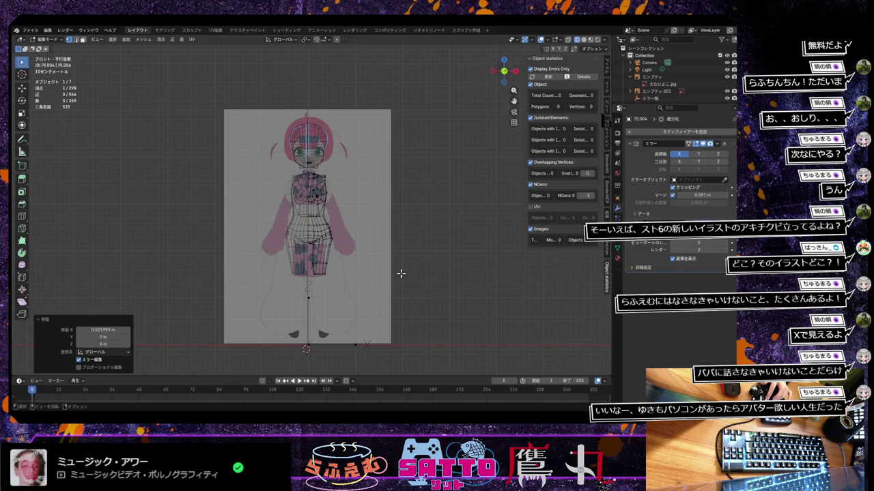
# Return to the right side view and select the Annotate tool
pyautogui.moveTo(401, 273)
pyautogui.mouseDown(button='middle')
pyautogui.moveTo(347, 267)
pyautogui.moveTo(344, 279)
pyautogui.moveTo(402, 275)
pyautogui.mouseUp(button='middle')
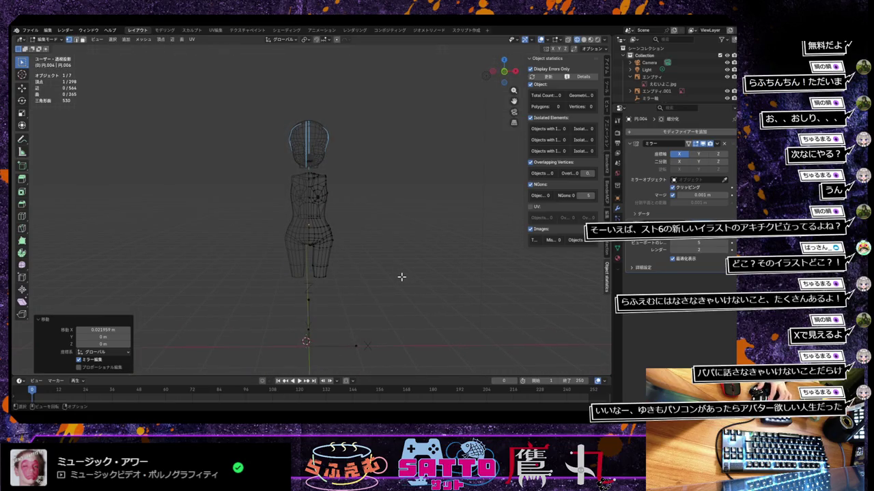
pyautogui.press('KP_3')
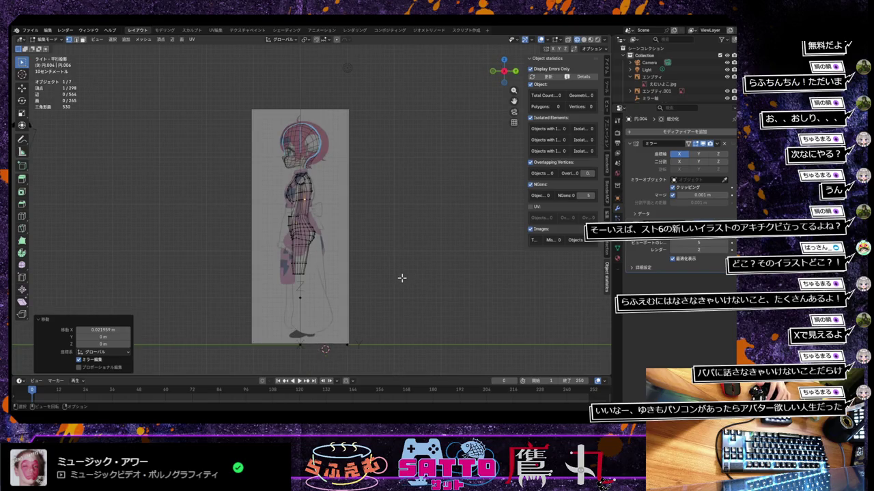
pyautogui.scroll(-1, 401, 277)
pyautogui.scroll(3, 401, 278)
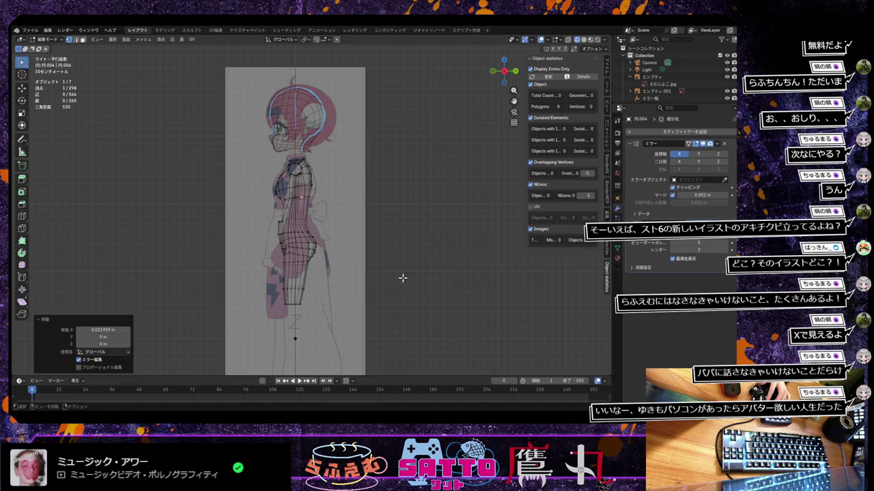
pyautogui.scroll(-3, 402, 278)
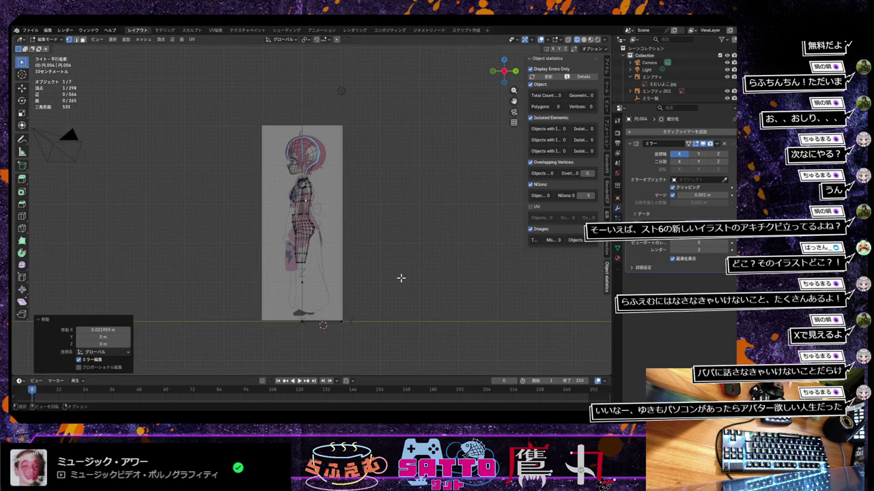
pyautogui.click(22, 138)
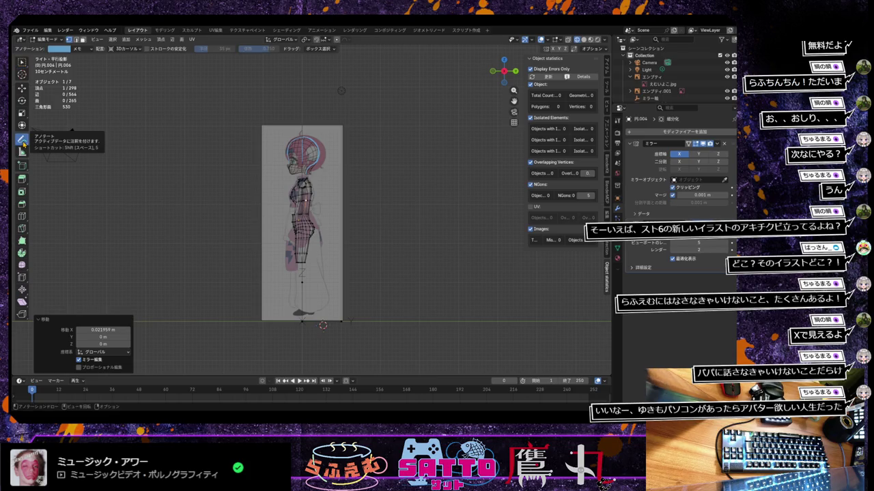
# Sketch three trial guide strokes at the neck and along the leg over the side reference
pyautogui.moveTo(314, 169)
pyautogui.mouseDown()
pyautogui.moveTo(314, 294)
pyautogui.moveTo(303, 292)
pyautogui.moveTo(303, 304)
pyautogui.moveTo(311, 314)
pyautogui.mouseUp()
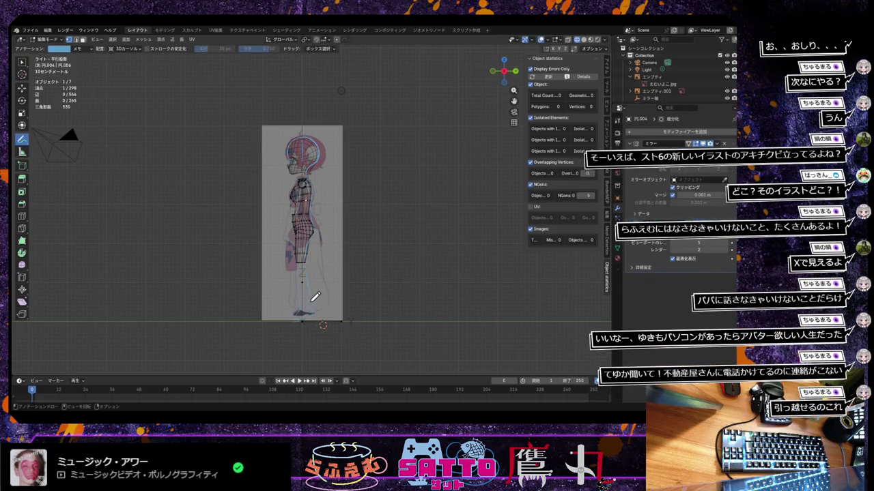
pyautogui.moveTo(307, 308); pyautogui.dragTo(306, 273)
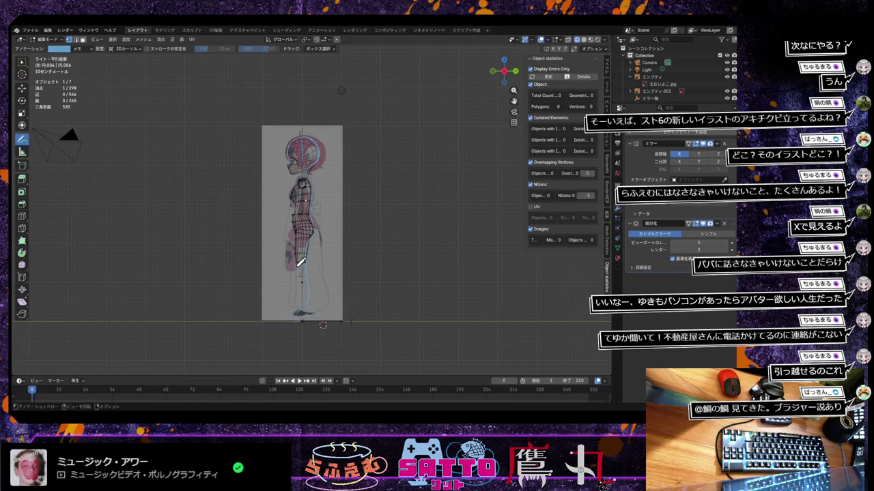
pyautogui.moveTo(297, 266); pyautogui.dragTo(301, 311)
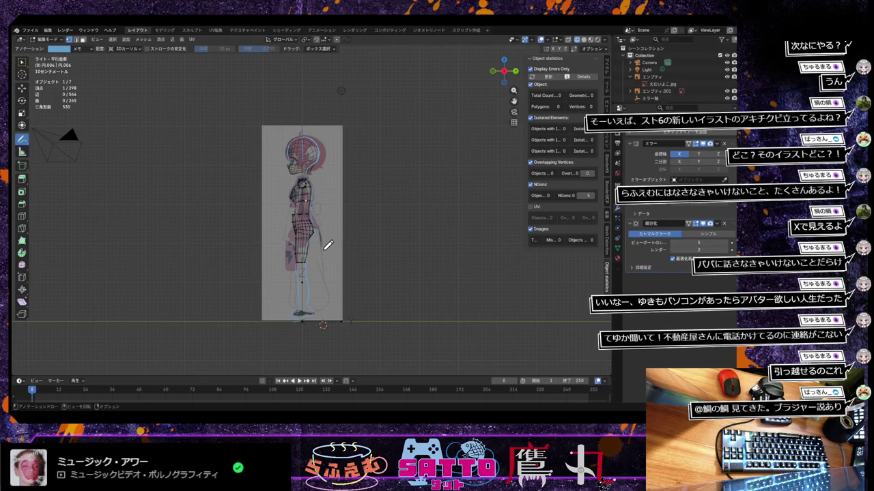
# Erase the leg strokes with Annotate Eraser, then go back to Box Select
pyautogui.moveTo(22, 138); pyautogui.dragTo(68, 171)
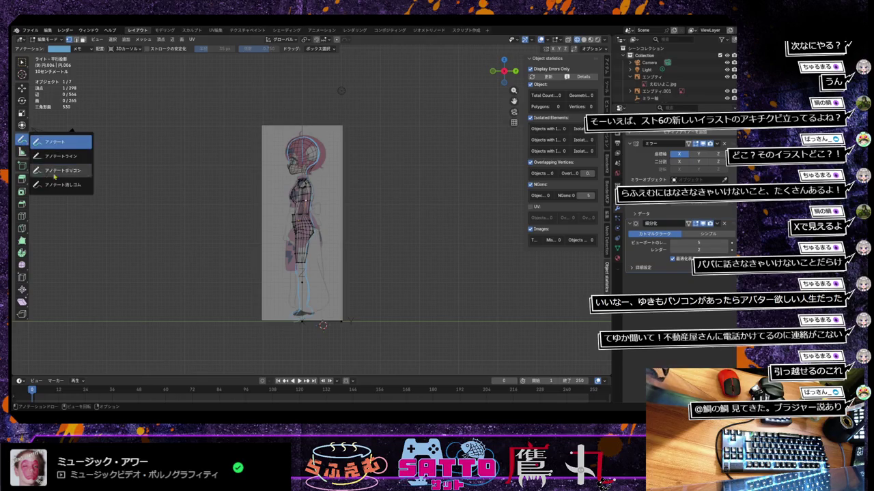
pyautogui.moveTo(282, 318); pyautogui.dragTo(321, 181)
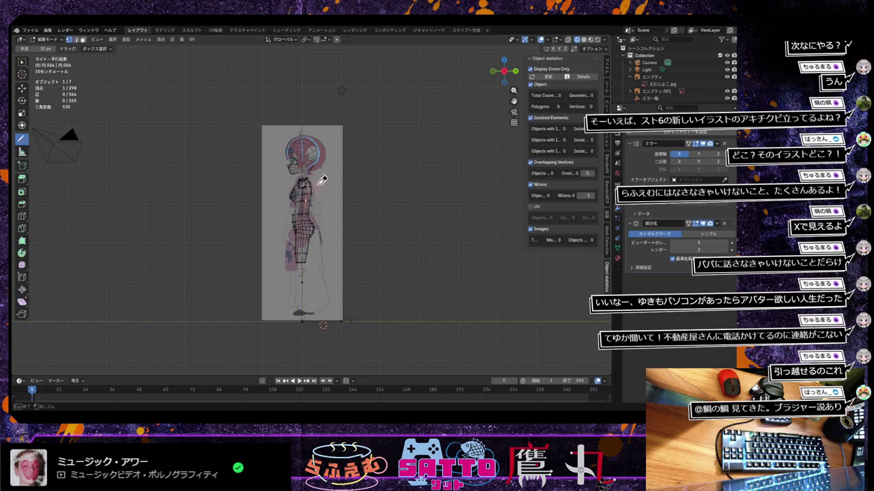
pyautogui.moveTo(22, 139); pyautogui.dragTo(59, 134)
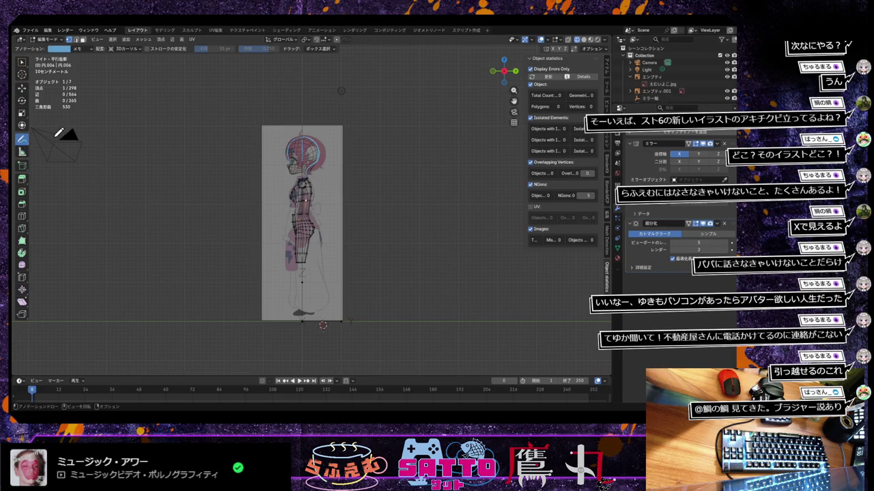
pyautogui.scroll(3, 327, 220)
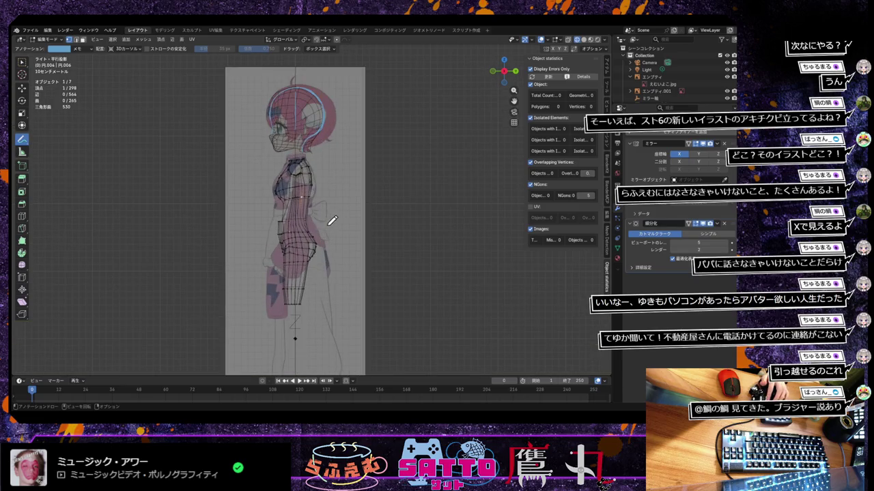
pyautogui.click(23, 62)
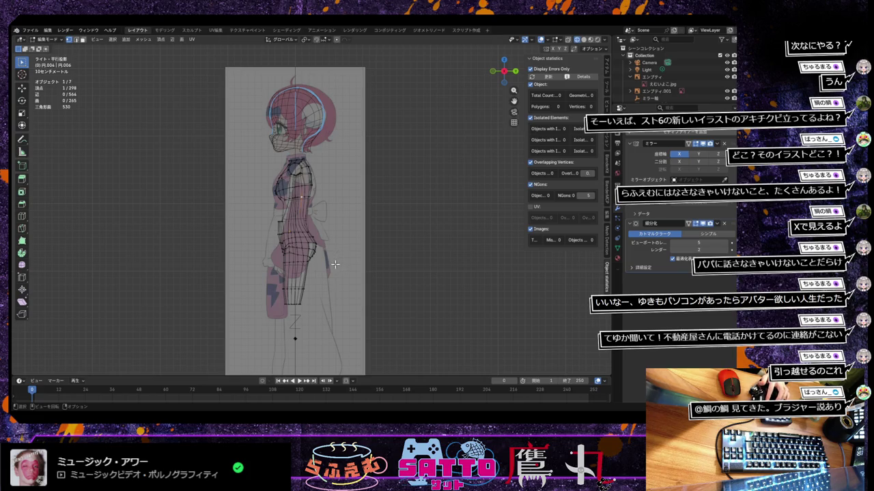
# Orbit and zoom around the hip and thigh mesh to inspect it in perspective
pyautogui.scroll(1, 335, 265)
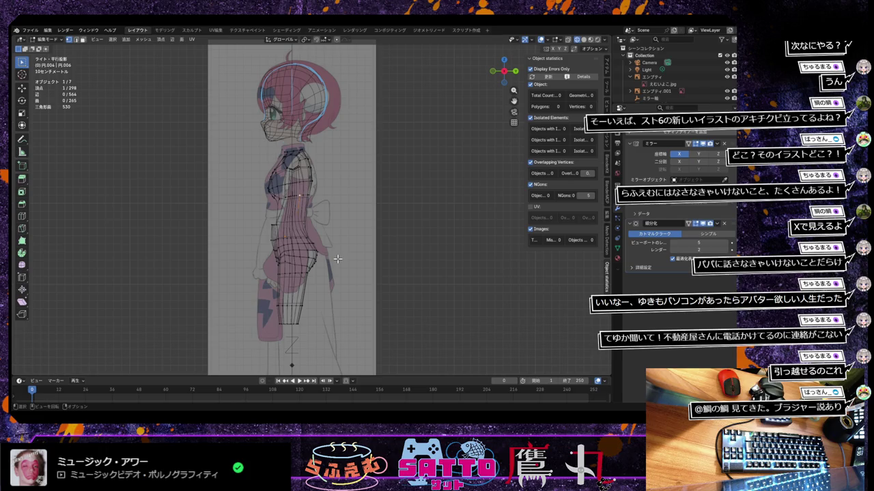
pyautogui.moveTo(338, 259)
pyautogui.mouseDown(button='middle')
pyautogui.moveTo(285, 286)
pyautogui.moveTo(374, 259)
pyautogui.moveTo(400, 267)
pyautogui.moveTo(357, 275)
pyautogui.mouseUp(button='middle')
pyautogui.press('KP_3')
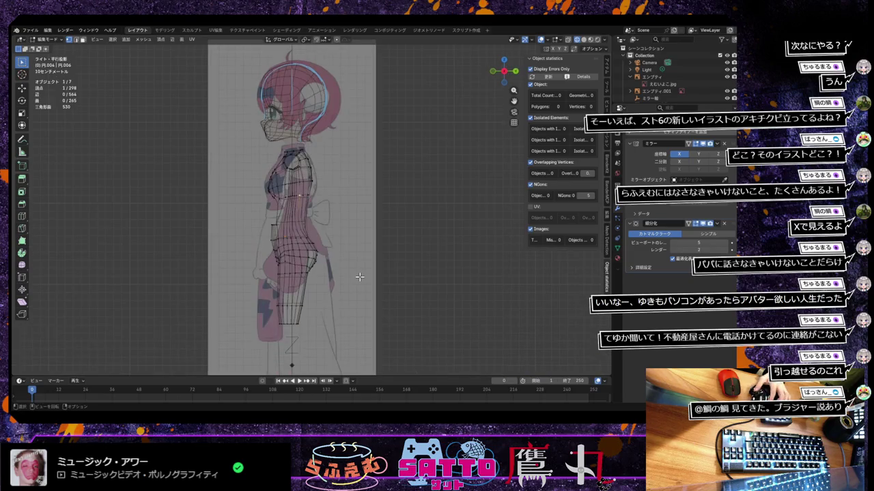
pyautogui.scroll(-2, 360, 275)
pyautogui.moveTo(360, 275); pyautogui.dragTo(429, 266, button='middle')
pyautogui.scroll(2, 427, 266)
pyautogui.scroll(2, 375, 287)
pyautogui.scroll(2, 402, 194)
pyautogui.scroll(2, 413, 159)
pyautogui.scroll(2, 409, 250)
pyautogui.scroll(2, 410, 250)
pyautogui.moveTo(409, 250)
pyautogui.mouseDown(button='middle')
pyautogui.moveTo(406, 274)
pyautogui.moveTo(412, 269)
pyautogui.moveTo(383, 266)
pyautogui.mouseUp(button='middle')
pyautogui.scroll(-2, 403, 285)
pyautogui.scroll(-2, 435, 269)
pyautogui.moveTo(435, 269)
pyautogui.mouseDown(button='middle')
pyautogui.moveTo(468, 271)
pyautogui.moveTo(460, 271)
pyautogui.moveTo(476, 262)
pyautogui.moveTo(413, 283)
pyautogui.mouseUp(button='middle')
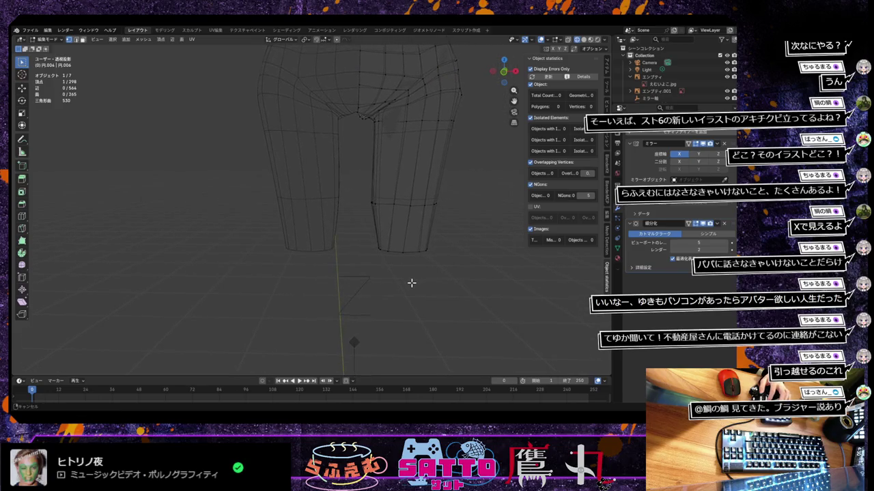
# Zoom out and return to Front Orthographic view with the reference behind the mesh
pyautogui.scroll(-3, 413, 282)
pyautogui.scroll(-2, 413, 283)
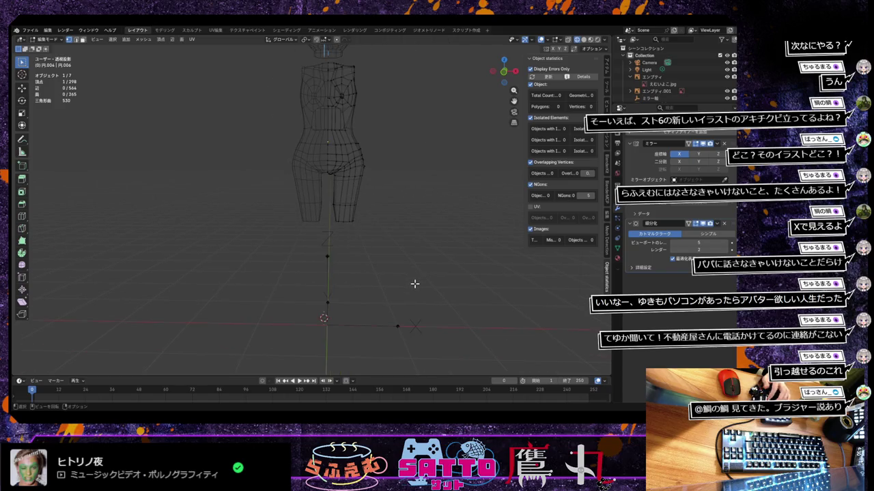
pyautogui.press('KP_1')
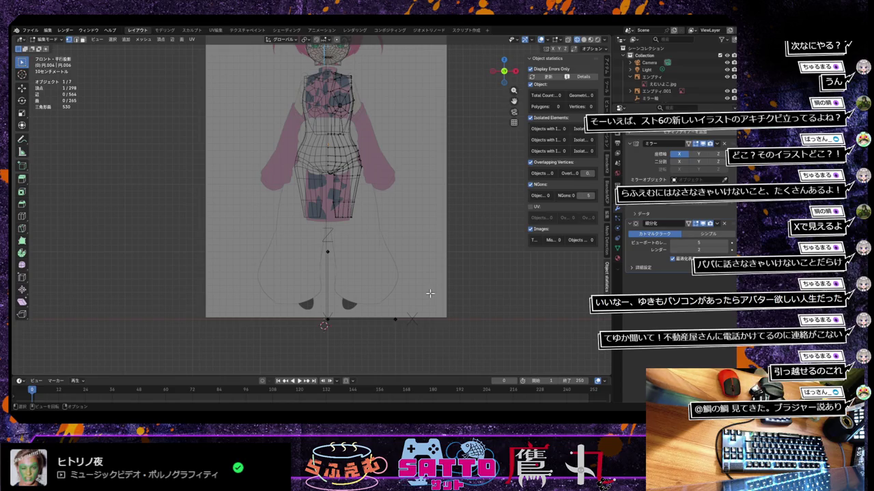
# Sketch annotation guide lines for the leg running down from the hip
pyautogui.click(22, 139)
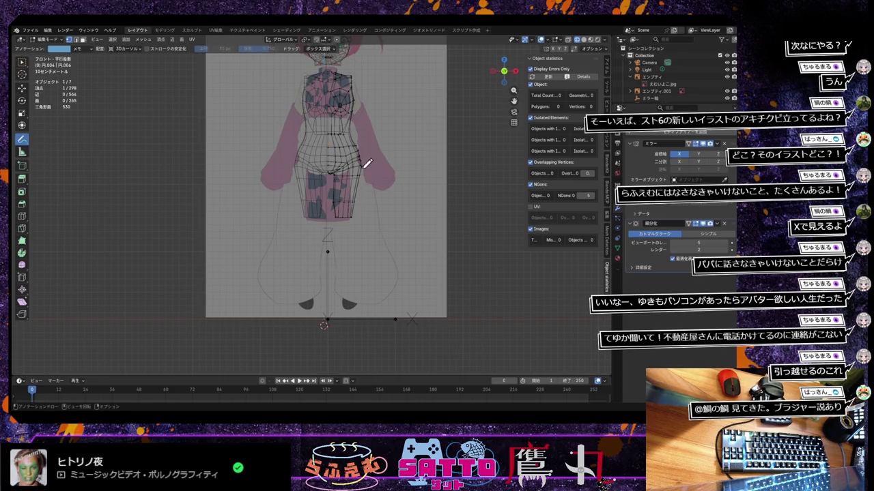
pyautogui.moveTo(358, 136)
pyautogui.mouseDown()
pyautogui.moveTo(365, 151)
pyautogui.moveTo(359, 226)
pyautogui.mouseUp()
pyautogui.moveTo(350, 296); pyautogui.dragTo(362, 230)
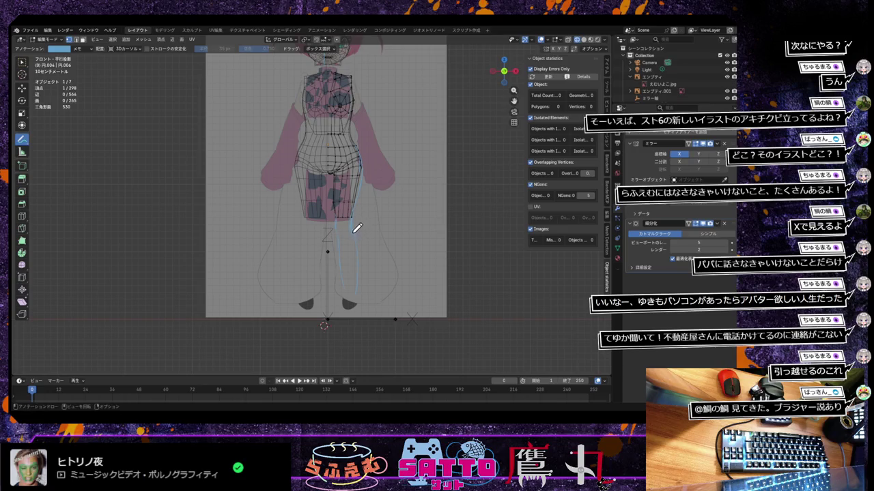
pyautogui.moveTo(356, 232); pyautogui.dragTo(356, 258)
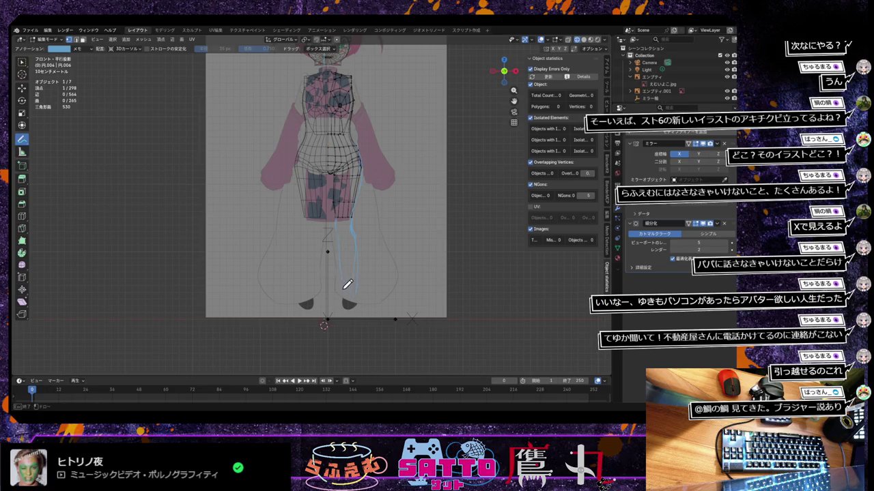
# Erase part of the leg guide and redraw its lower section further down
pyautogui.click(22, 140)
pyautogui.click(52, 183)
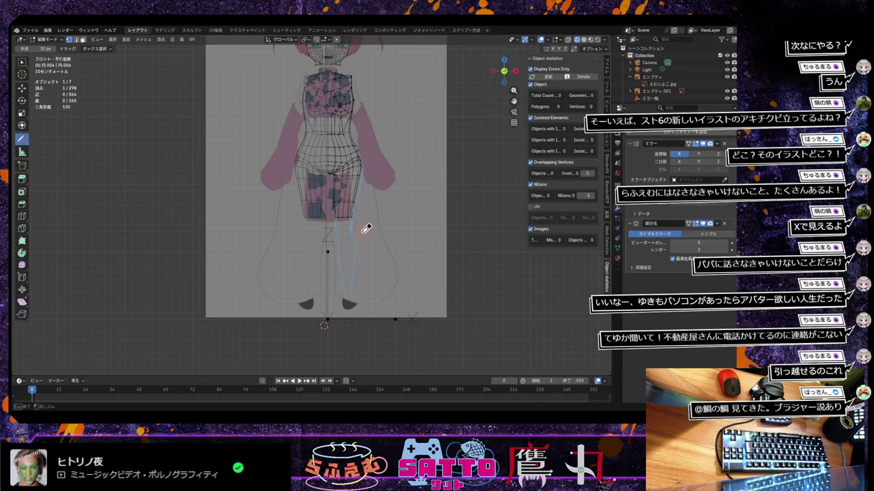
pyautogui.moveTo(369, 229); pyautogui.dragTo(365, 256)
pyautogui.moveTo(29, 141); pyautogui.dragTo(52, 141)
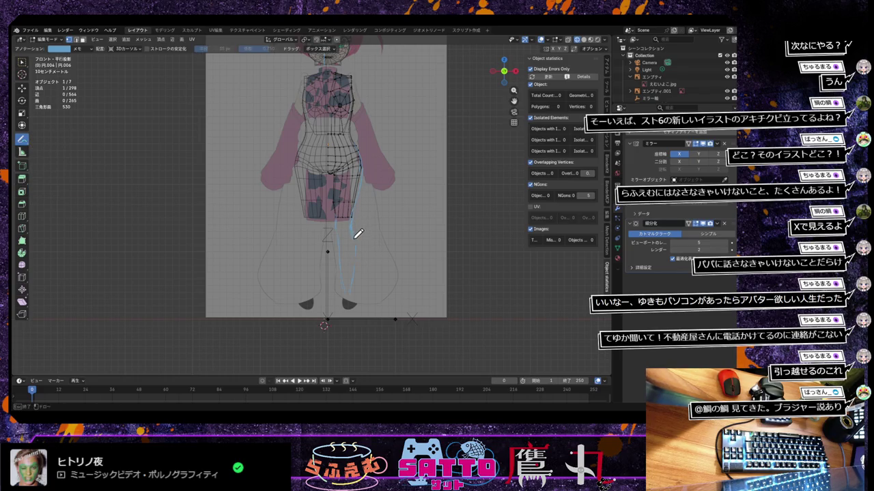
pyautogui.moveTo(360, 243); pyautogui.dragTo(354, 268)
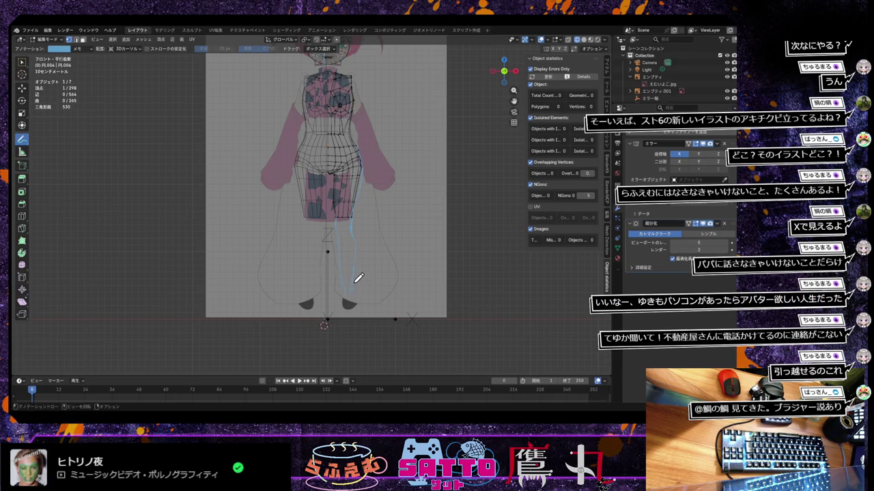
pyautogui.moveTo(355, 288); pyautogui.dragTo(356, 301)
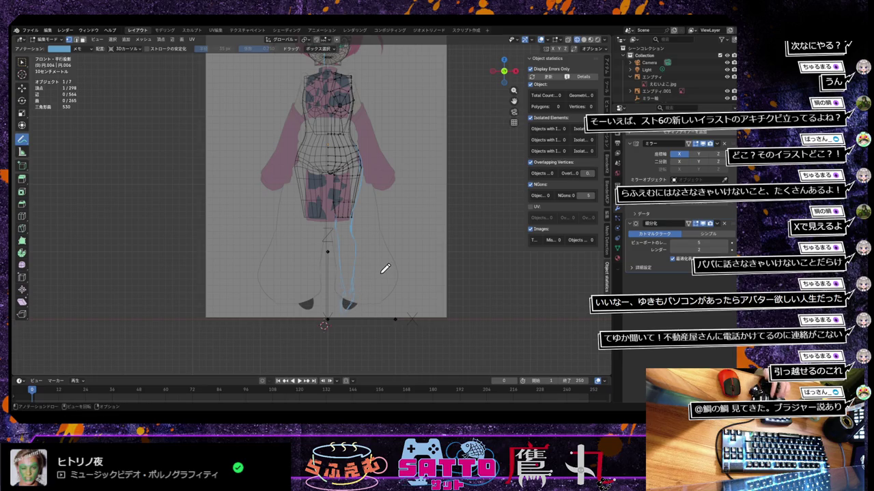
# Zoom out and draw a looped annotation guide around the character's foot
pyautogui.scroll(-2, 385, 269)
pyautogui.scroll(-1, 386, 268)
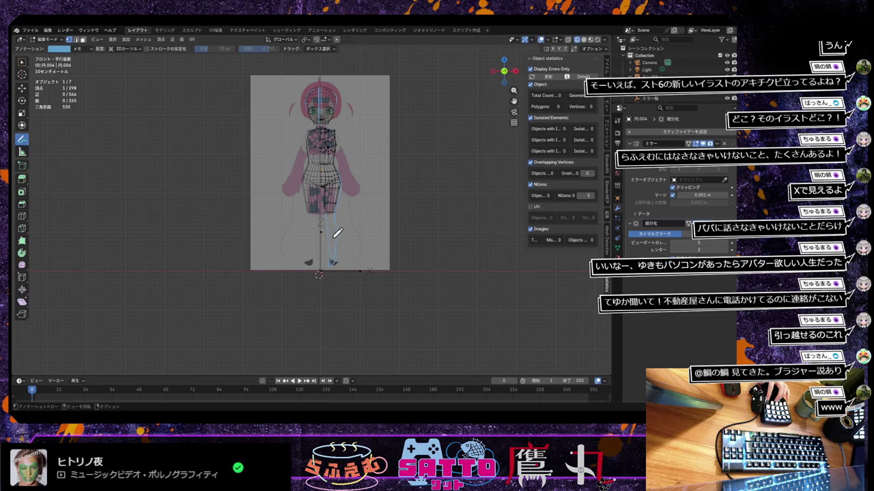
pyautogui.moveTo(332, 261); pyautogui.dragTo(334, 263)
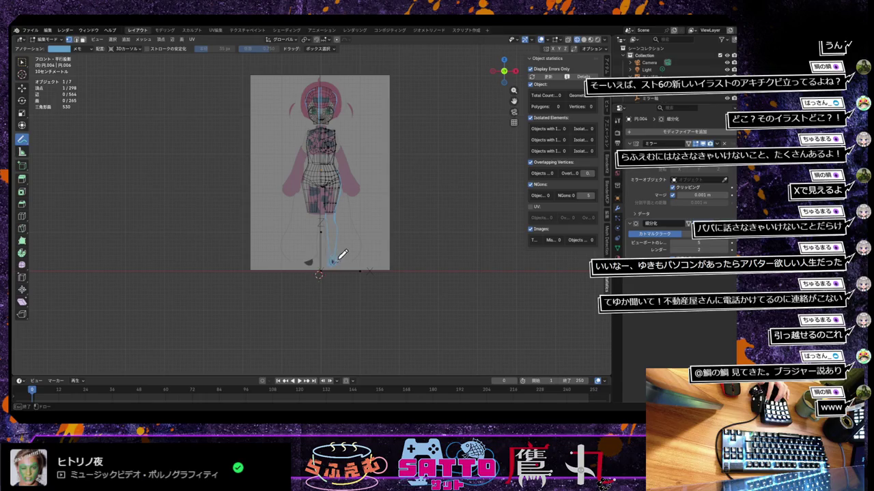
pyautogui.moveTo(341, 258); pyautogui.dragTo(331, 253)
# Zoom back in on the hips and return to vertex selection with W
pyautogui.scroll(-1, 361, 250)
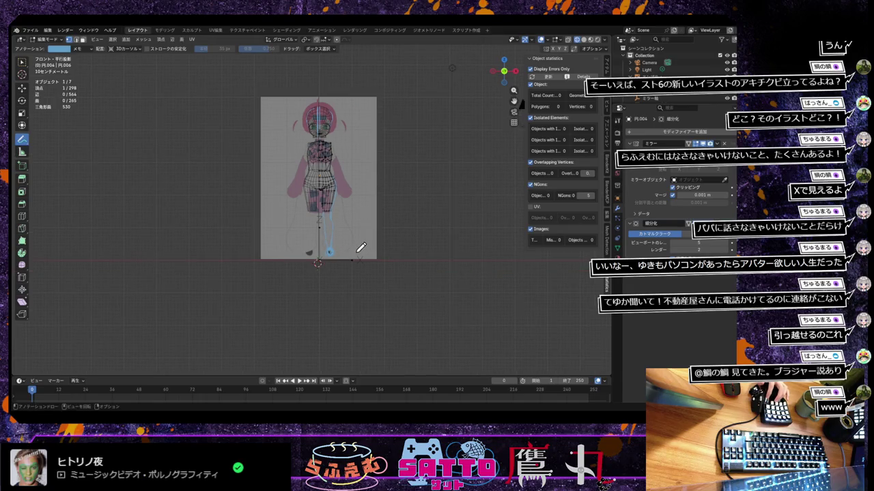
pyautogui.scroll(-1, 358, 248)
pyautogui.scroll(-1, 358, 247)
pyautogui.scroll(3, 359, 247)
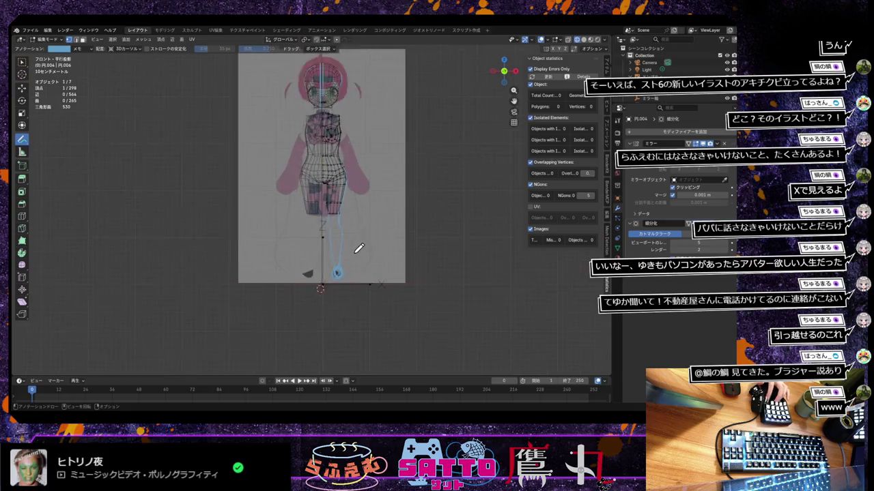
pyautogui.scroll(3, 372, 245)
pyautogui.scroll(2, 367, 273)
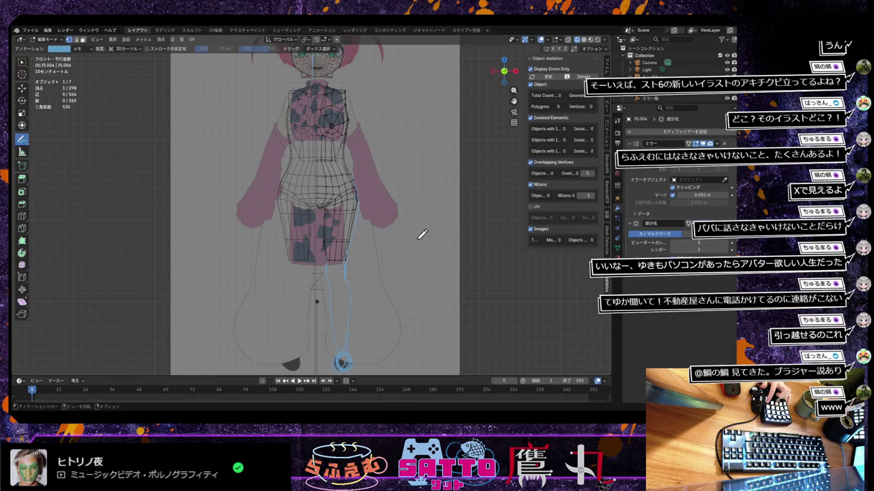
pyautogui.press('w')
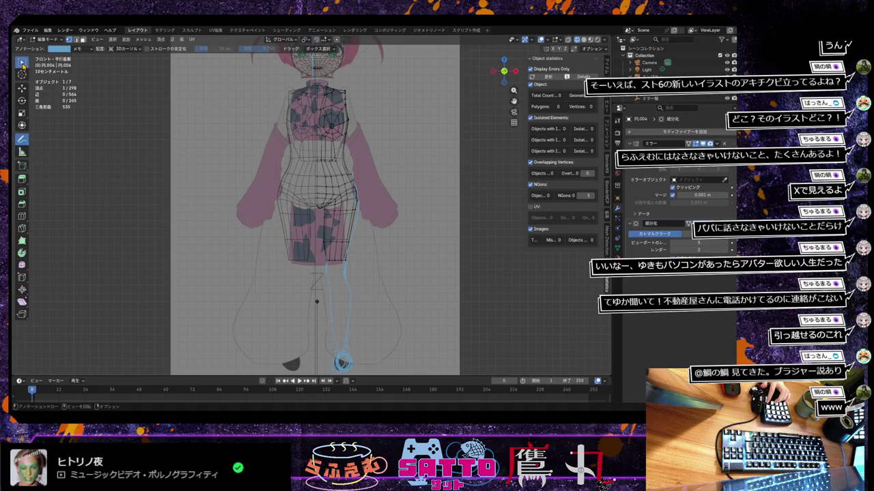
# Select a hip-side vertex and undo an accidental large move
pyautogui.keyDown('ctrl'); pyautogui.click(356, 212); pyautogui.keyUp('ctrl')
pyautogui.press('g')
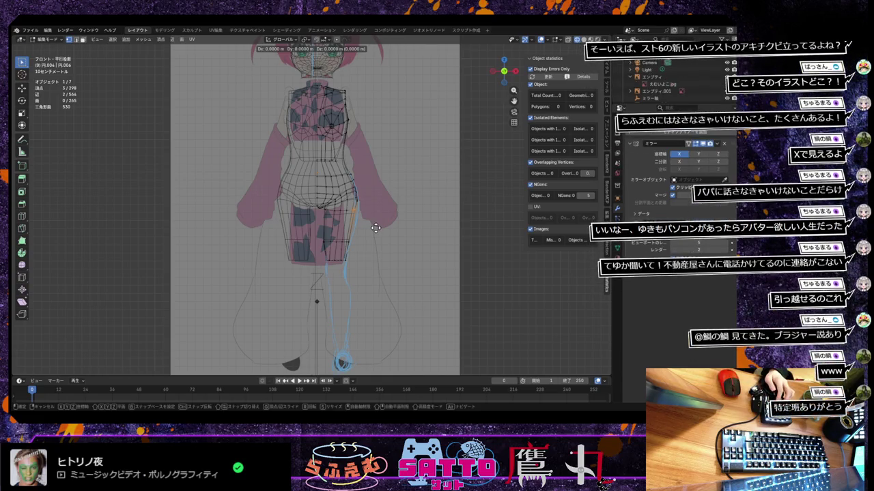
pyautogui.click(524, 76)
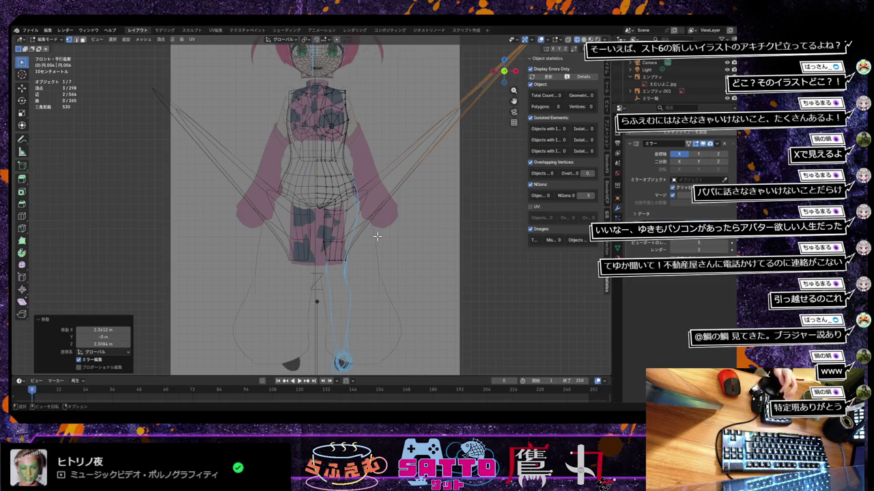
pyautogui.hotkey('ctrl', 'z')
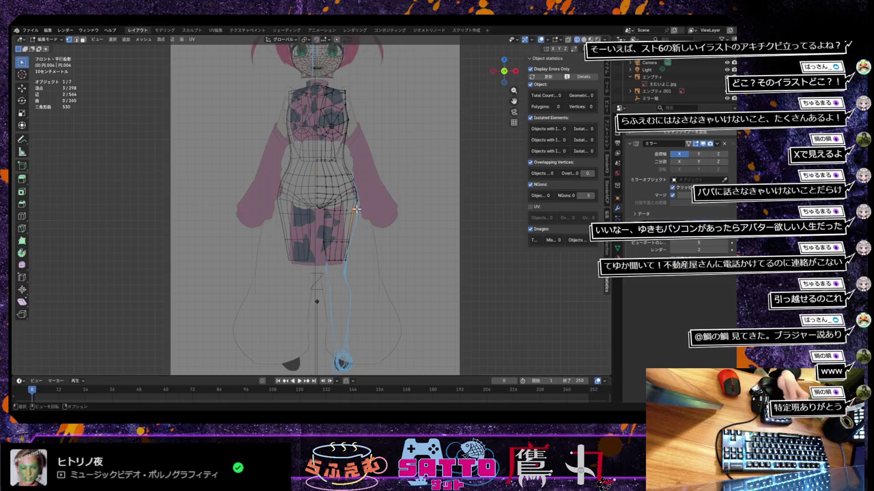
pyautogui.hotkey('ctrl', 'z')
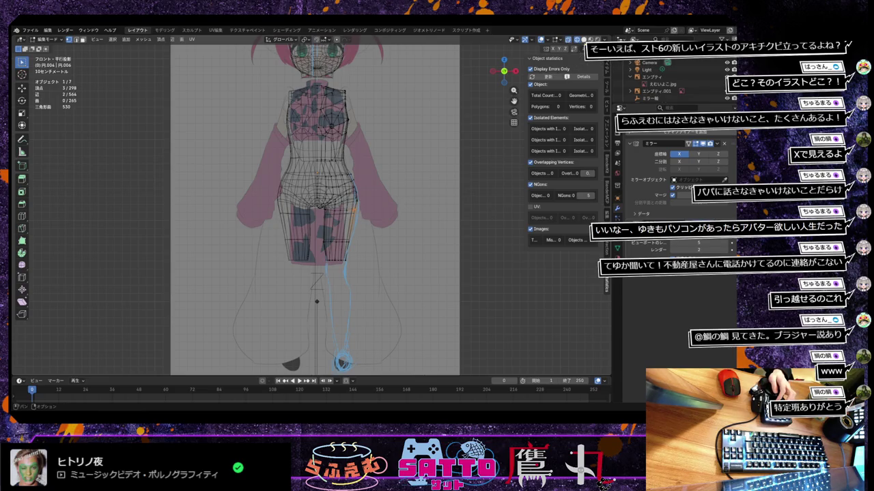
pyautogui.hotkey('ctrl', 'z')
# Nudge the thigh-bottom hip vertices outward along X toward the leg guide
pyautogui.keyDown('shift'); pyautogui.click(350, 208); pyautogui.keyUp('shift')
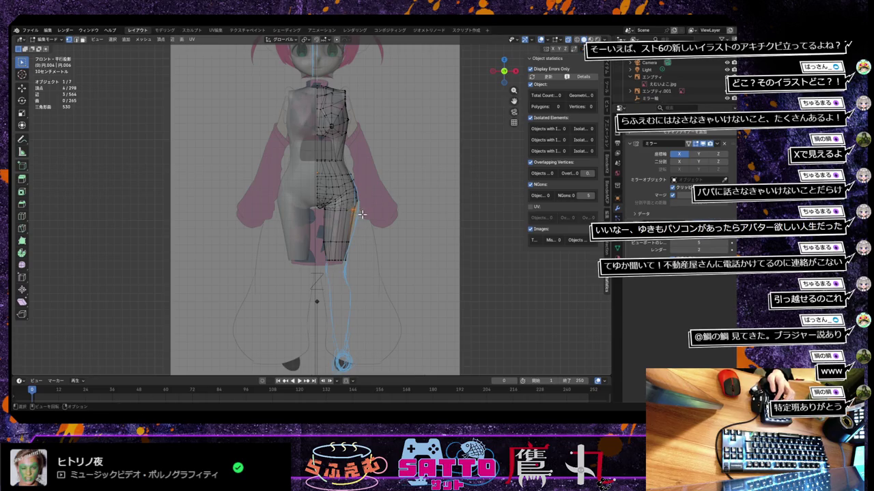
pyautogui.press('g')
pyautogui.press('x')
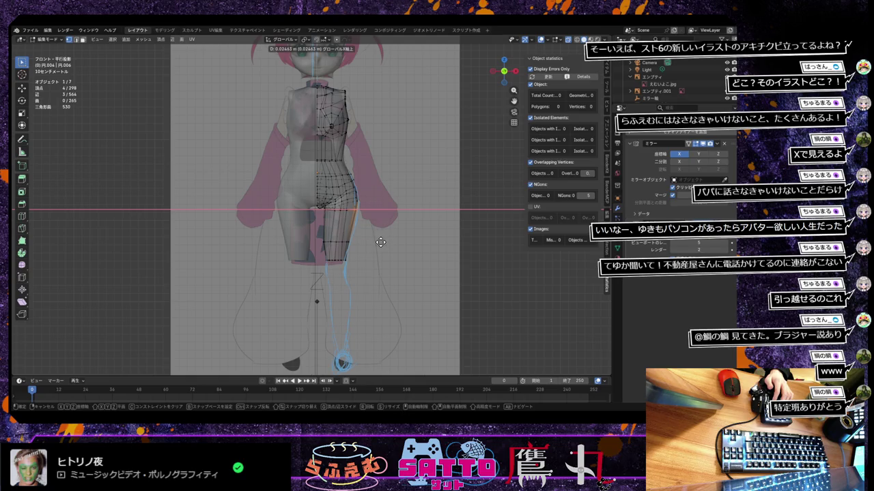
pyautogui.click(380, 243)
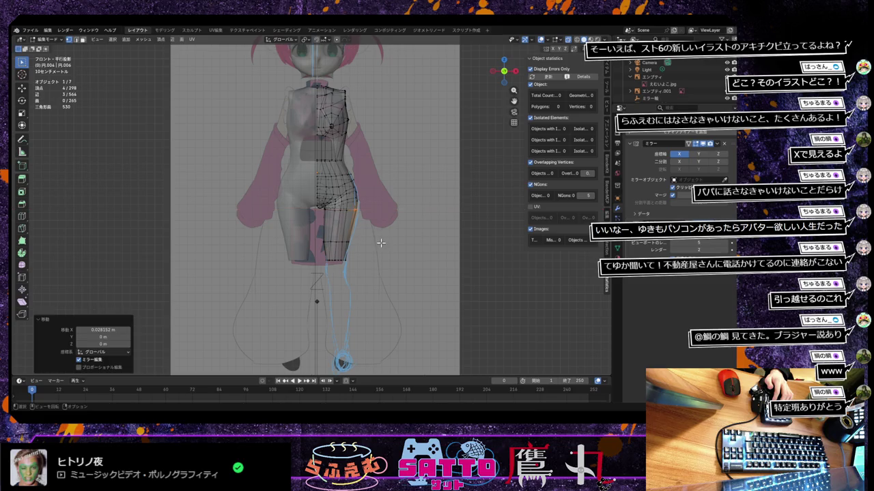
pyautogui.click(348, 243)
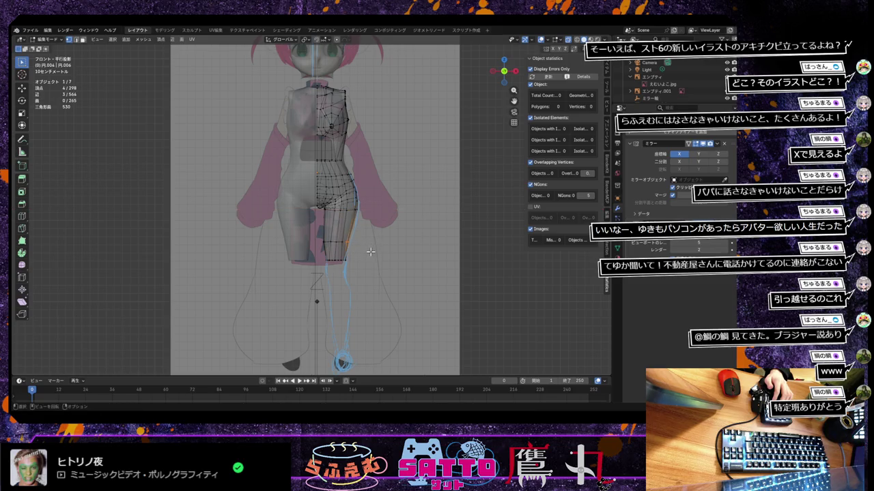
pyautogui.press('g')
pyautogui.press('x')
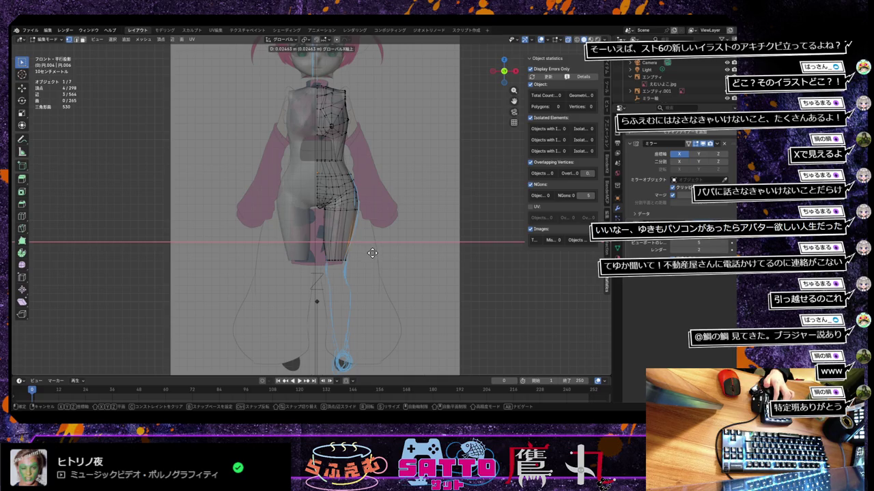
pyautogui.click(373, 253)
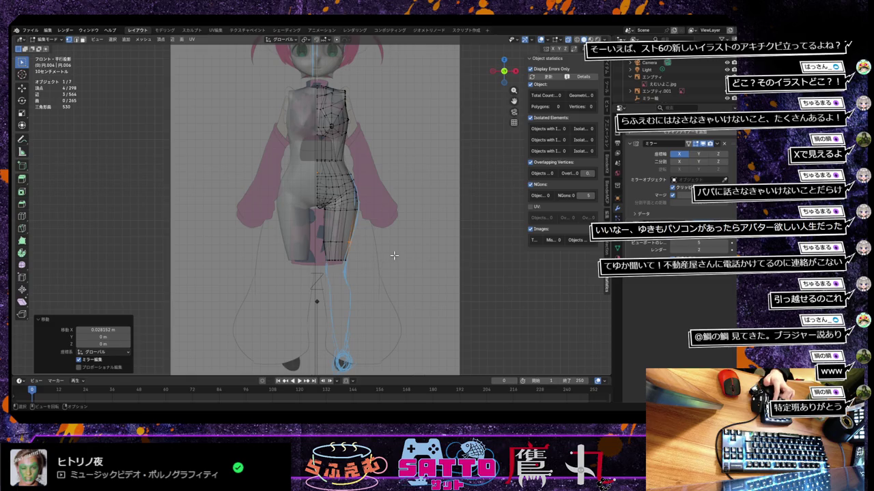
pyautogui.click(400, 256)
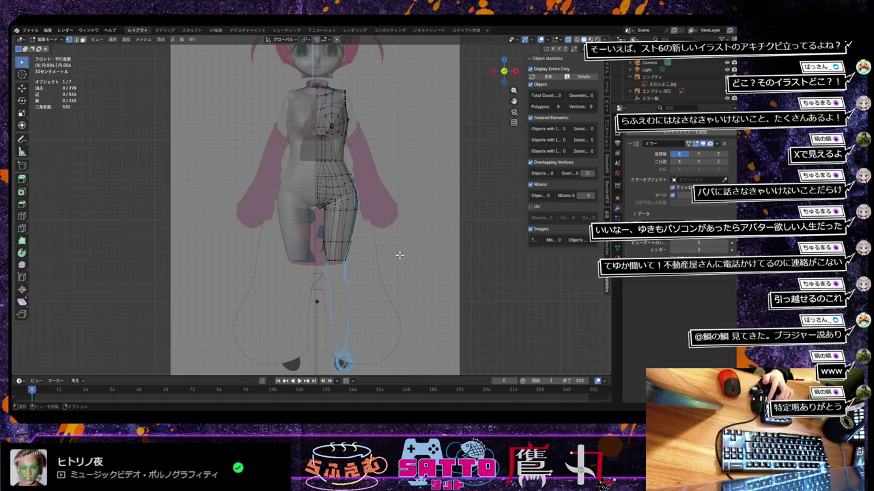
# Save the file アバター.blend
pyautogui.click(30, 30)
pyautogui.press('Escape')
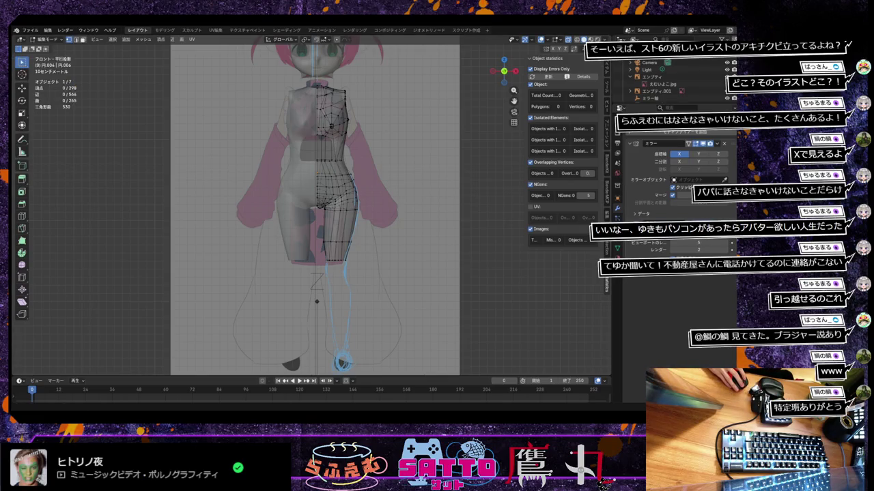
pyautogui.hotkey('ctrl', 's')
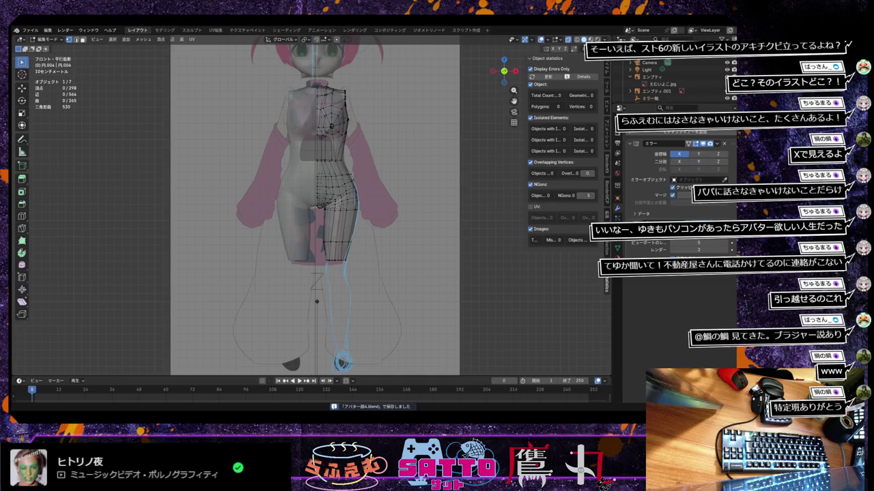
pyautogui.hotkey('ctrl', '1')
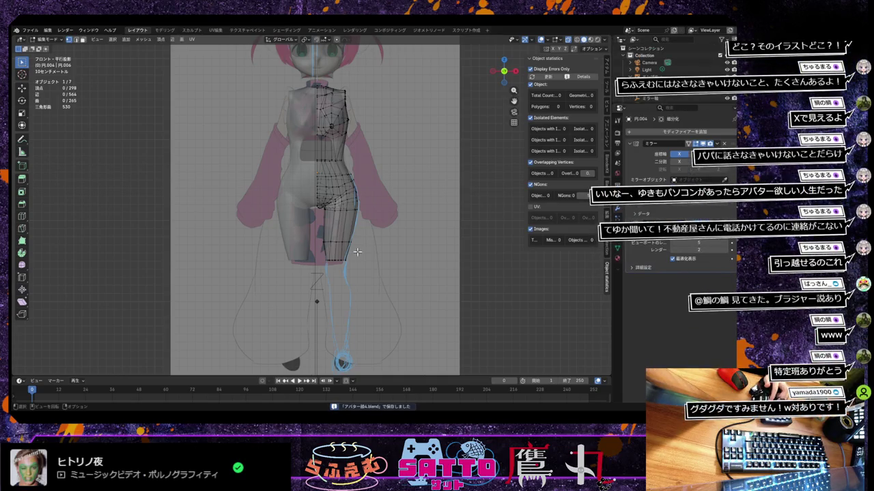
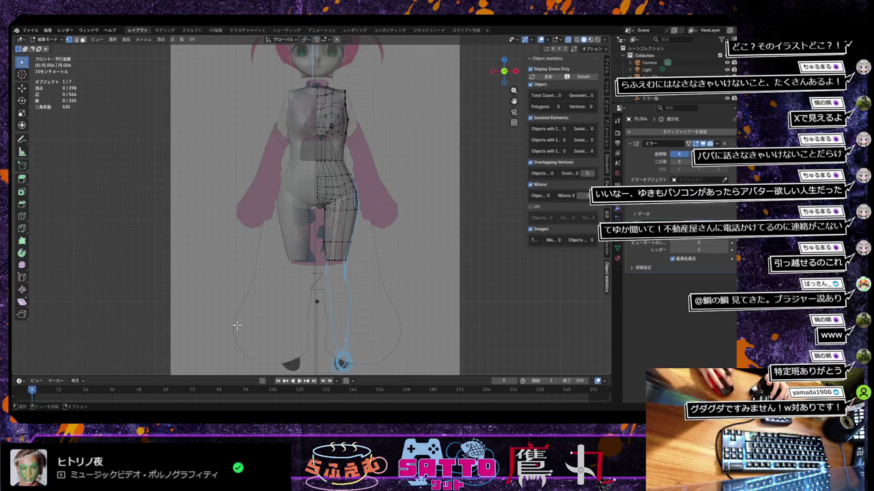
# Move the outer thigh edge loop along X toward the reference leg outline
pyautogui.press('super+d')
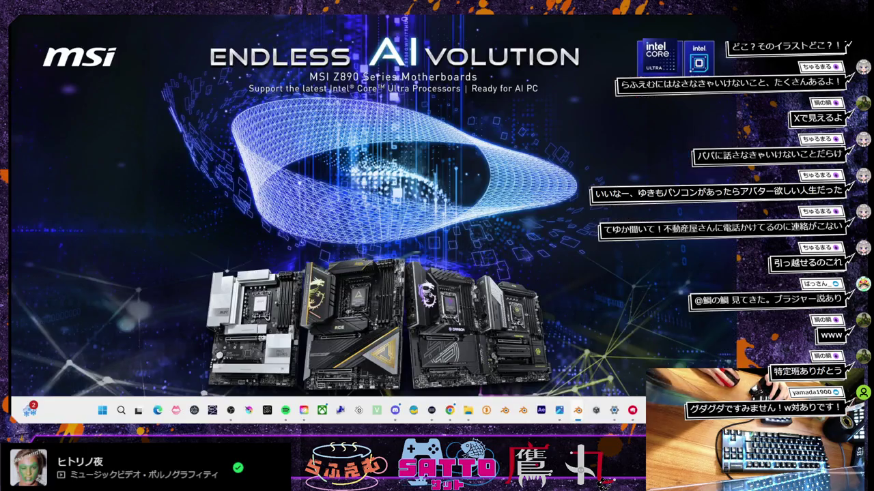
pyautogui.press('super+d')
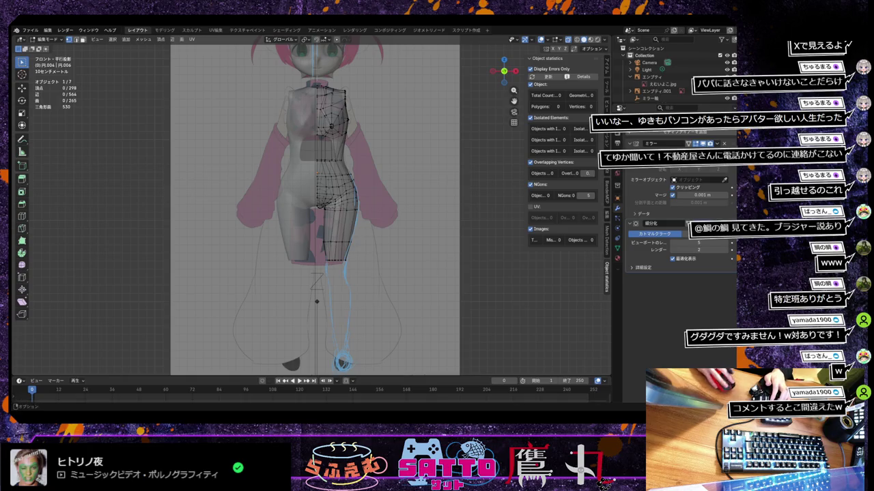
pyautogui.scroll(2, 316, 204)
pyautogui.scroll(1, 319, 205)
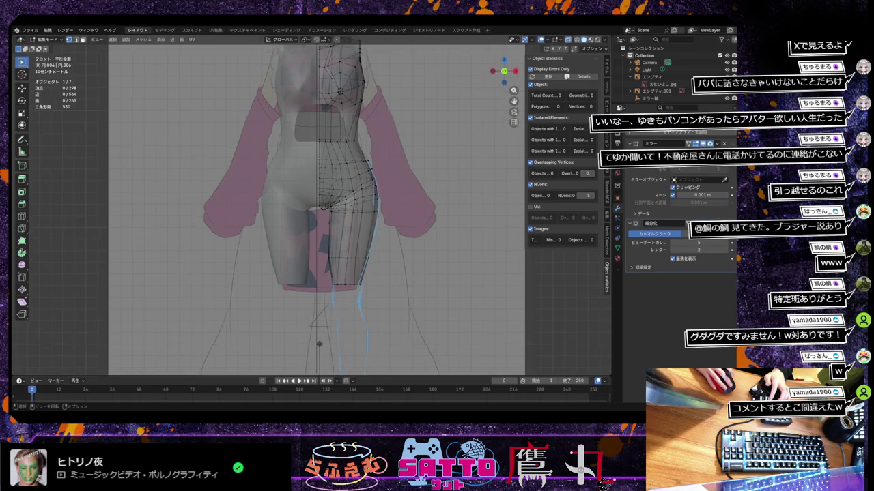
pyautogui.scroll(2, 356, 307)
pyautogui.scroll(1, 355, 307)
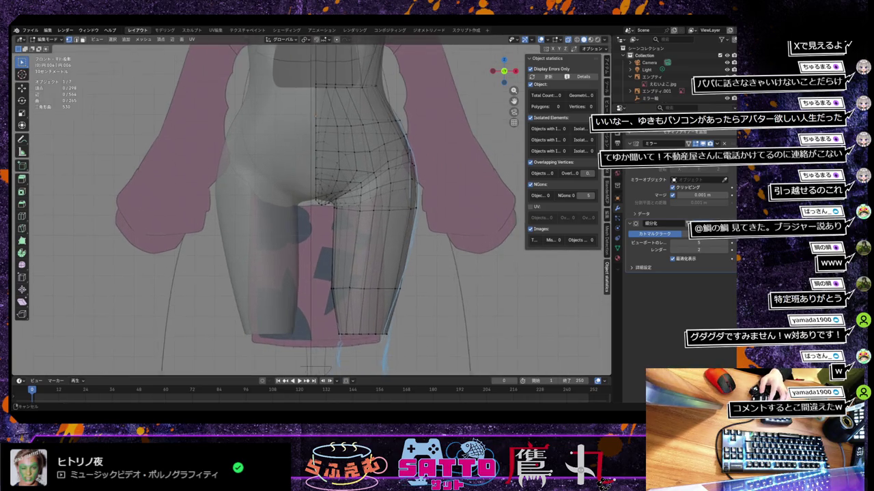
pyautogui.scroll(1, 355, 307)
pyautogui.keyDown('alt'); pyautogui.click(360, 310); pyautogui.keyUp('alt')
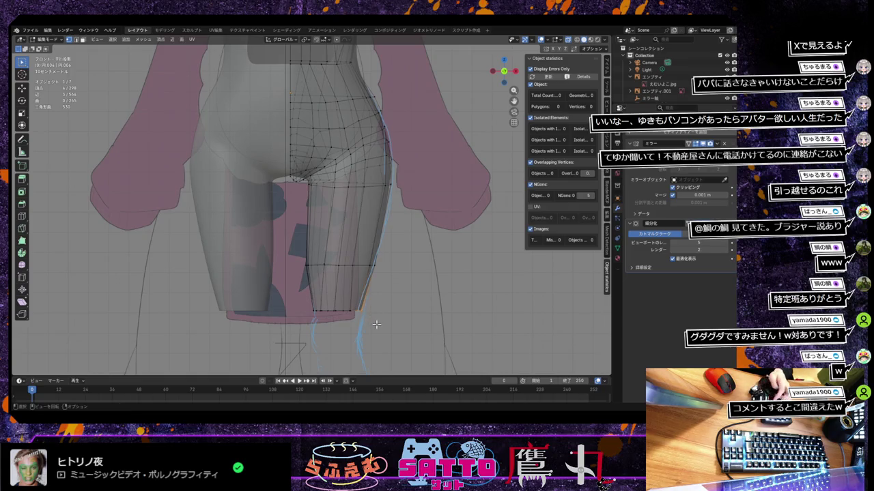
pyautogui.press('g')
pyautogui.press('x')
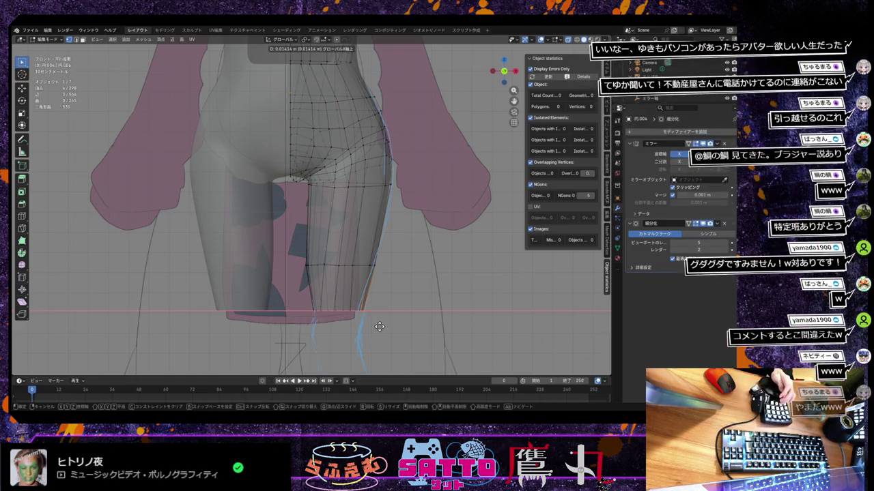
pyautogui.click(380, 326)
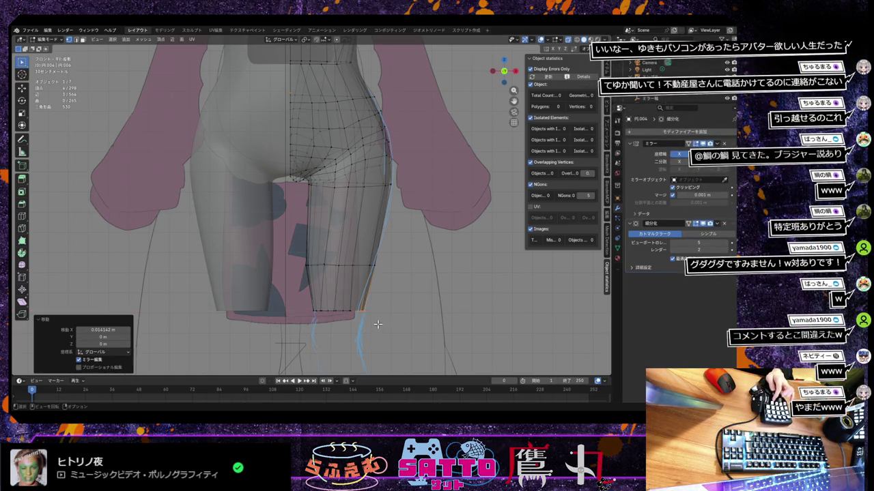
# Slide and reposition a knee vertex and a bottom-row vertex onto the leg outline
pyautogui.click(325, 264)
pyautogui.hotkey('shift', 'v')
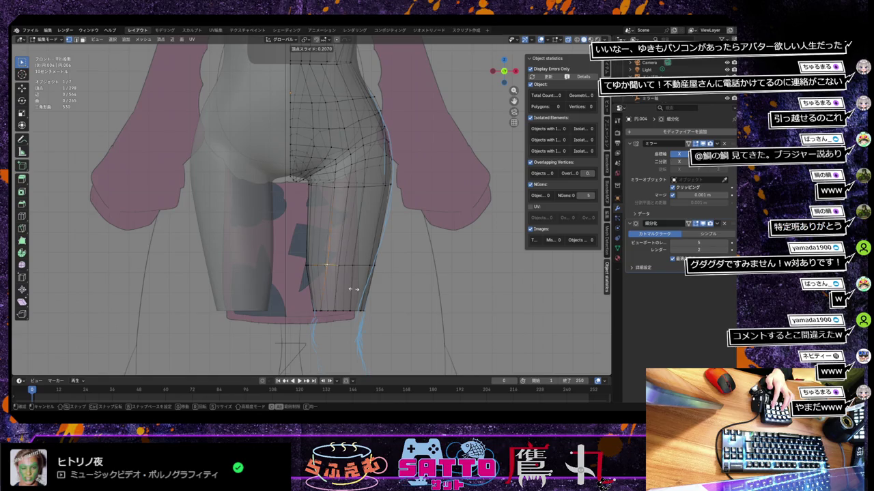
pyautogui.click(357, 291)
pyautogui.press('g')
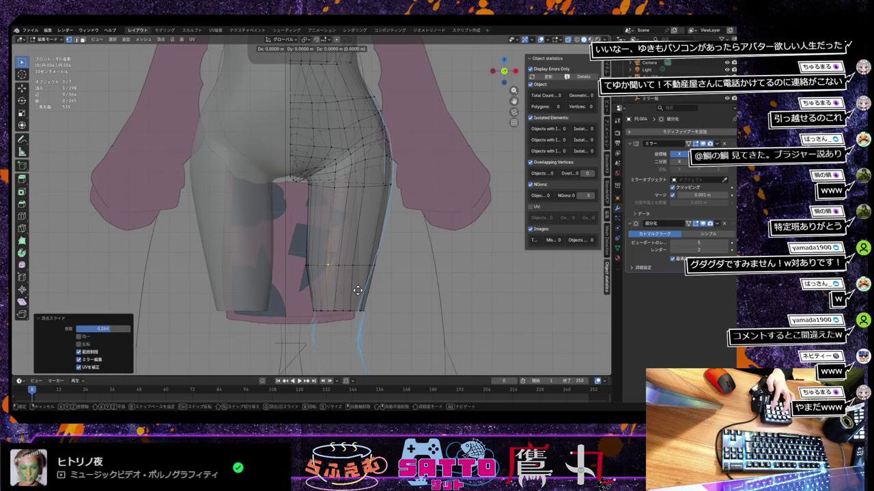
pyautogui.click(357, 292)
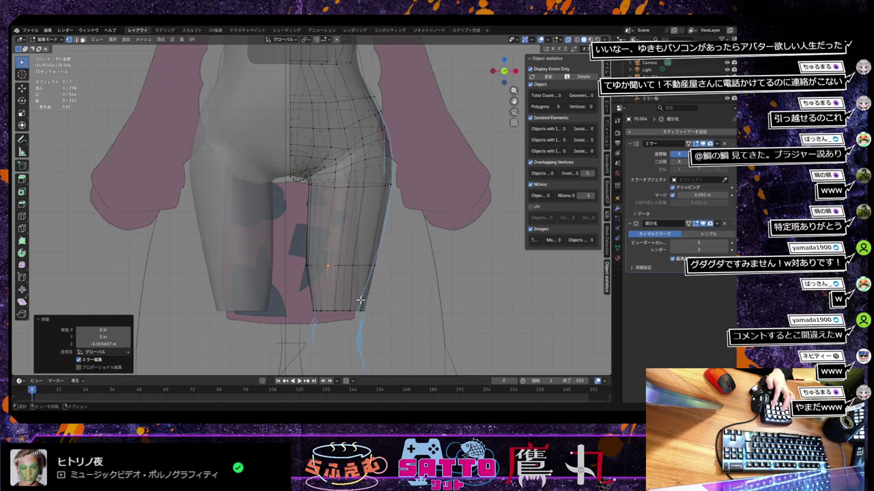
pyautogui.click(324, 312)
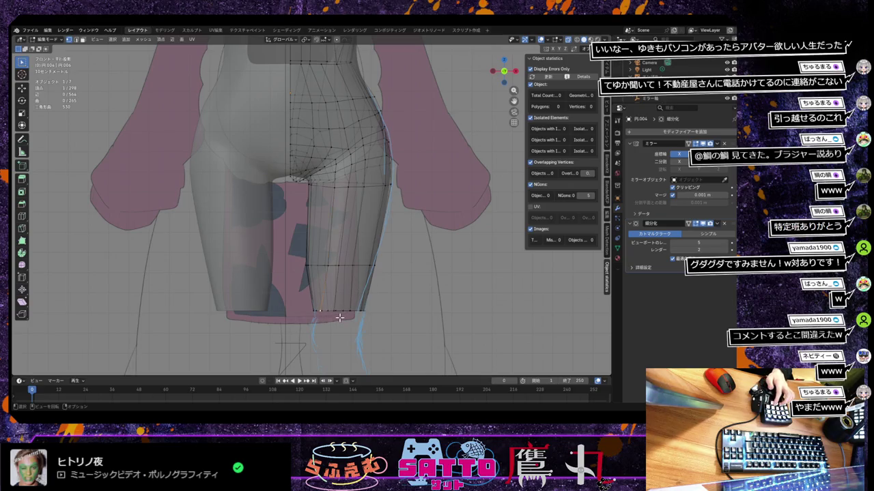
pyautogui.press('g')
pyautogui.press('g')
pyautogui.click(406, 243)
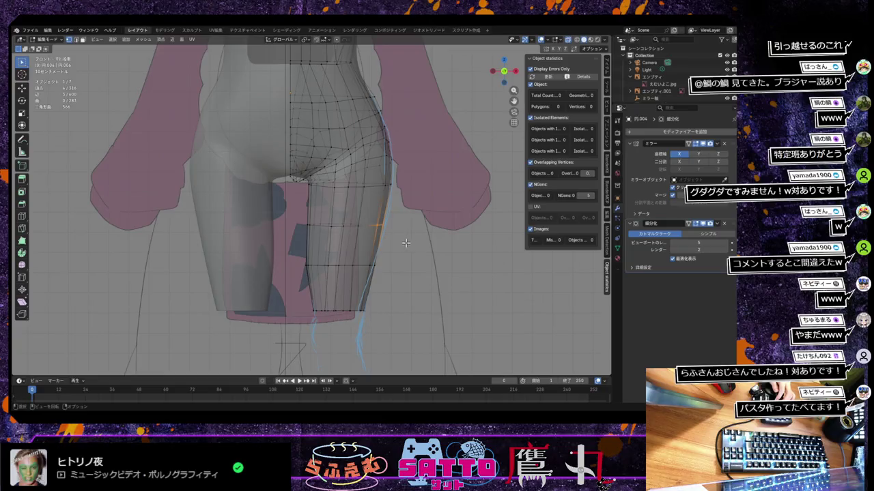
# Nudge the selected vertices and the outer-thigh vertical edge along X, about -0.0014 m
pyautogui.press('g')
pyautogui.press('x')
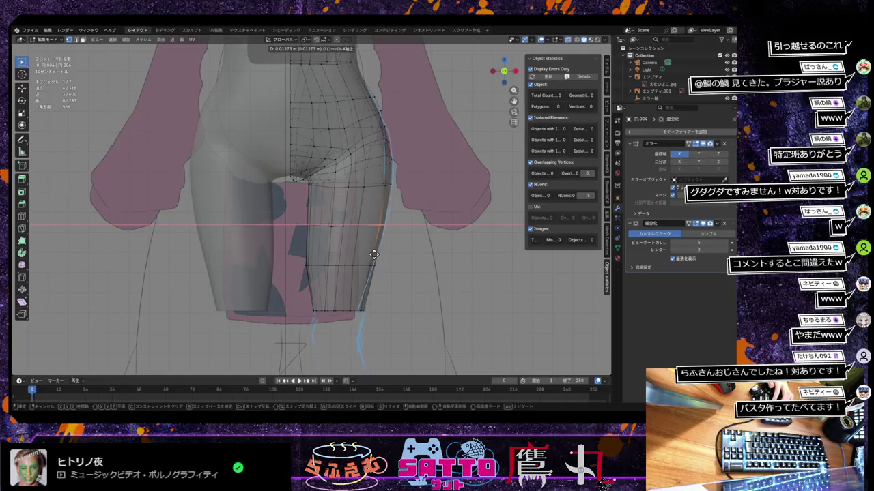
pyautogui.click(374, 254)
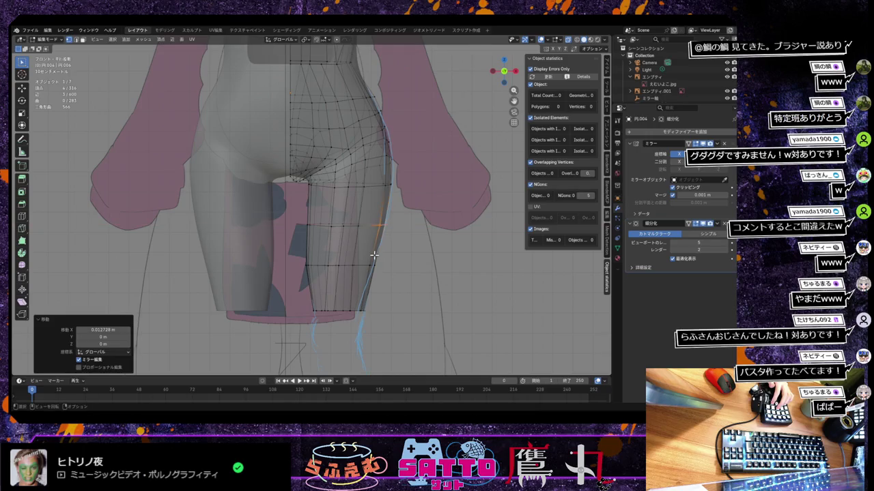
pyautogui.click(308, 225)
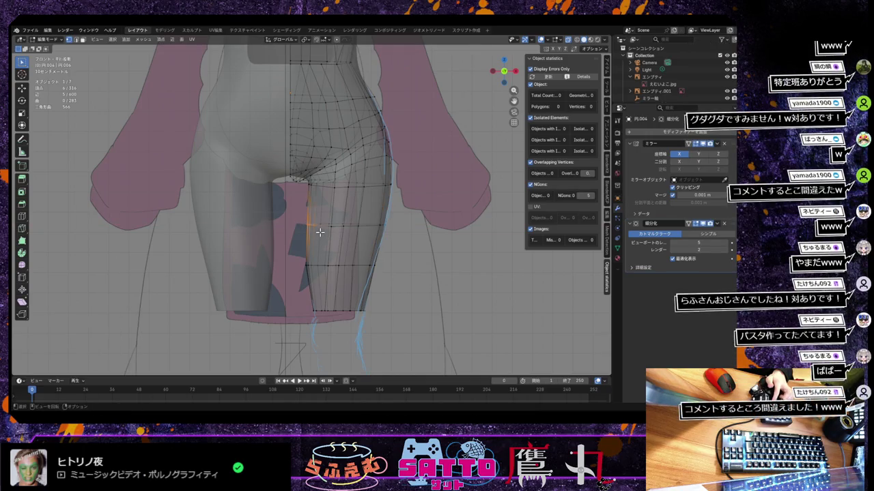
pyautogui.press('g')
pyautogui.press('x')
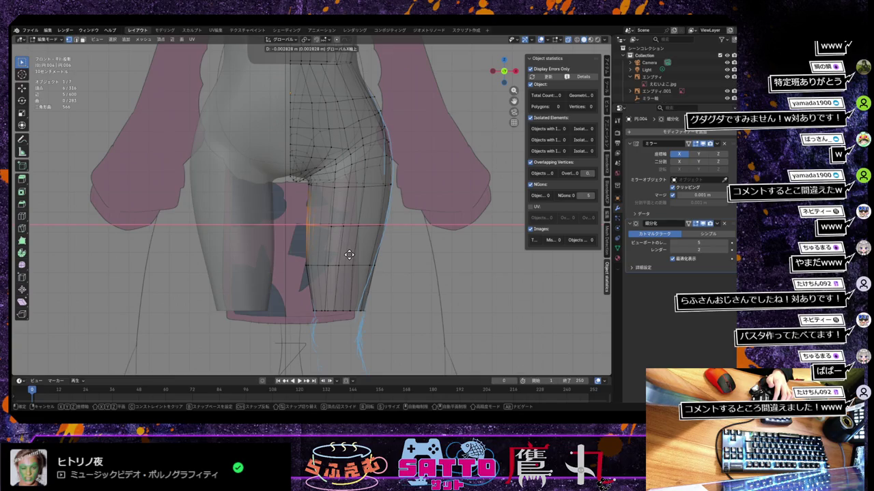
pyautogui.click(349, 255)
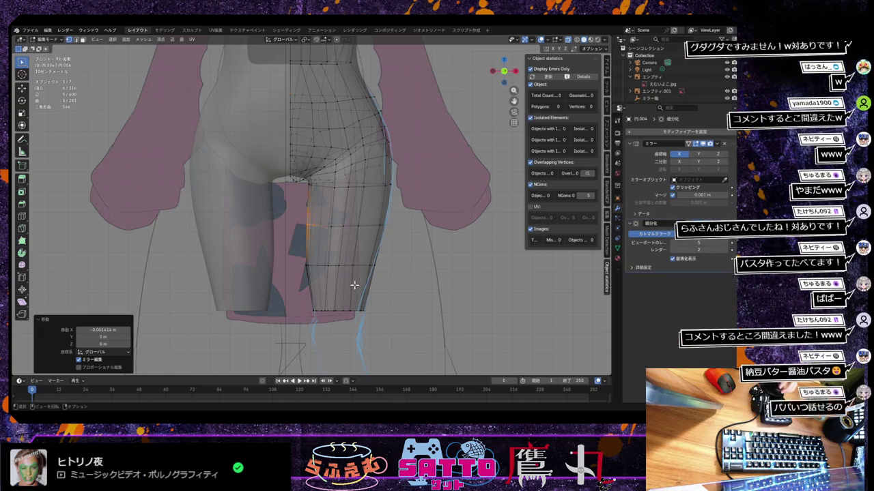
pyautogui.scroll(1, 354, 285)
# Shift two box-selected inner-leg vertex groups along X by 0.0165 m and 0.0035 m
pyautogui.moveTo(299, 270); pyautogui.dragTo(321, 293)
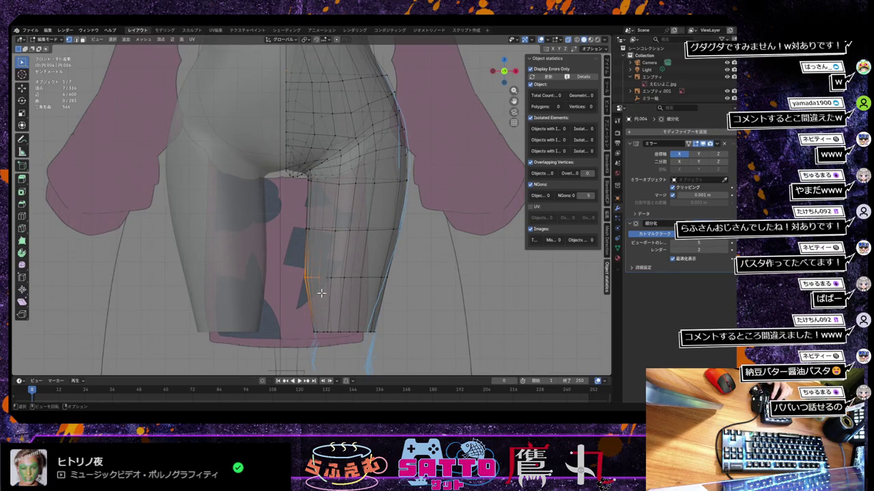
pyautogui.press('g')
pyautogui.press('x')
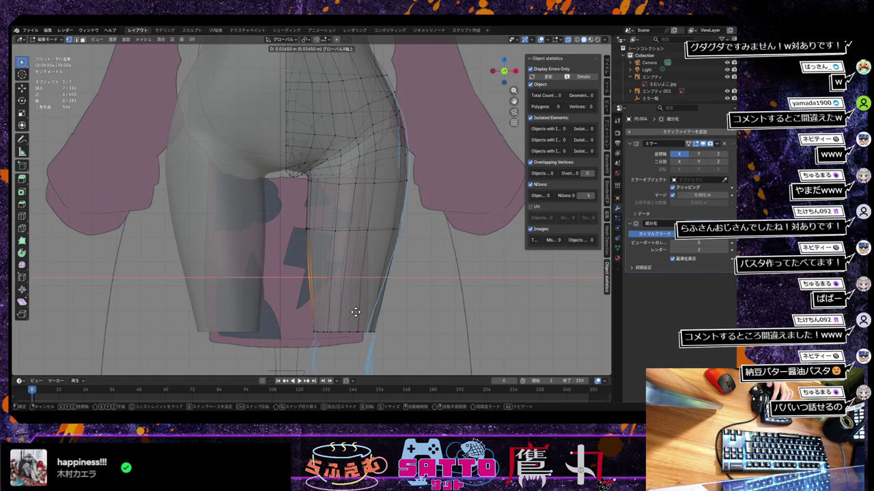
pyautogui.click(356, 312)
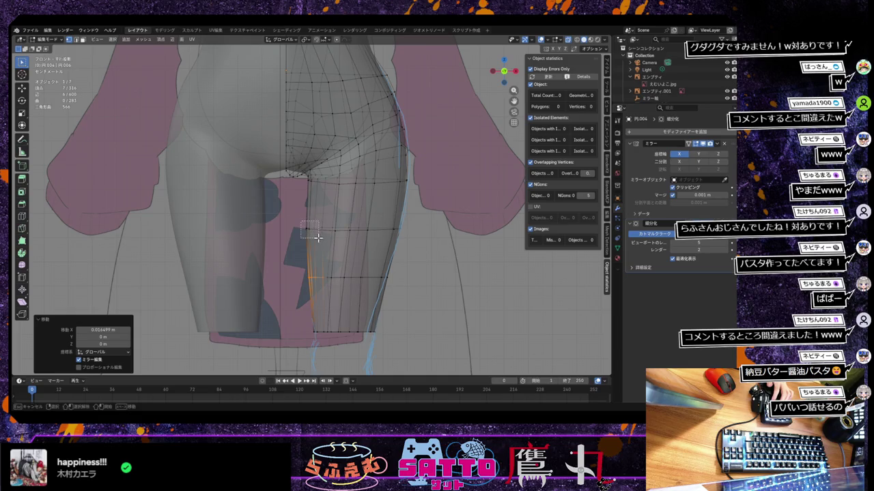
pyautogui.moveTo(300, 222); pyautogui.dragTo(318, 237)
pyautogui.press('g')
pyautogui.press('x')
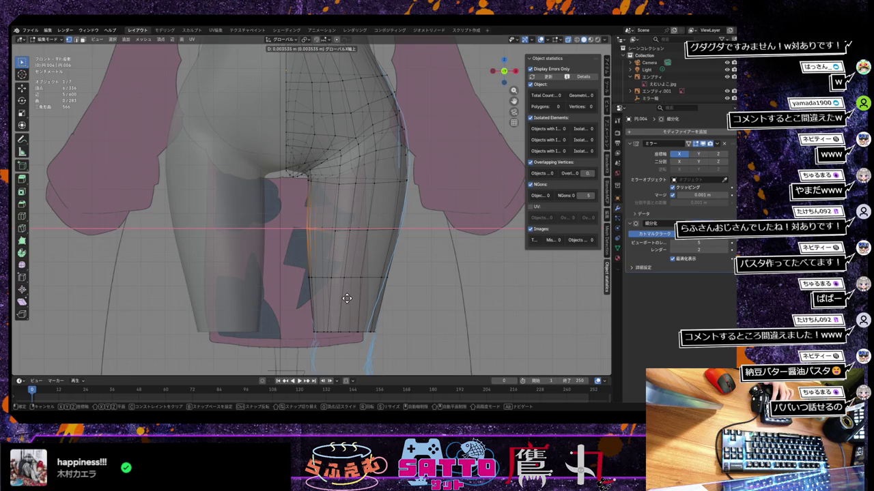
pyautogui.click(346, 299)
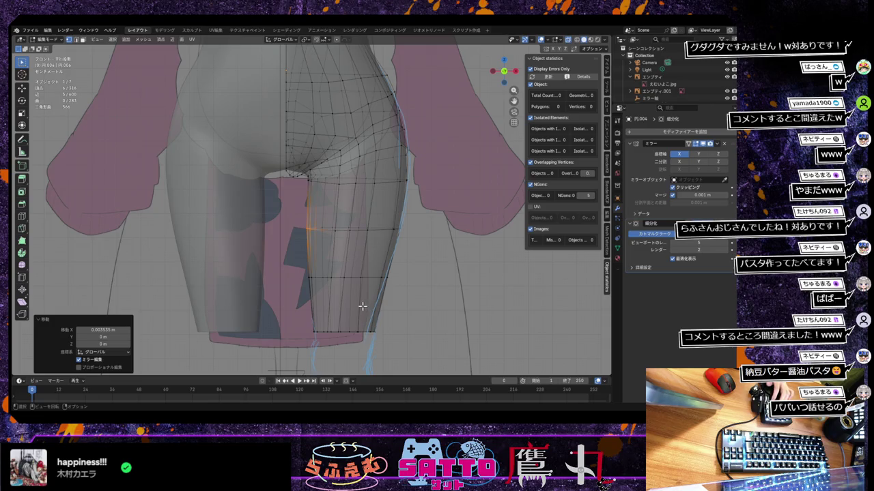
pyautogui.click(22, 139)
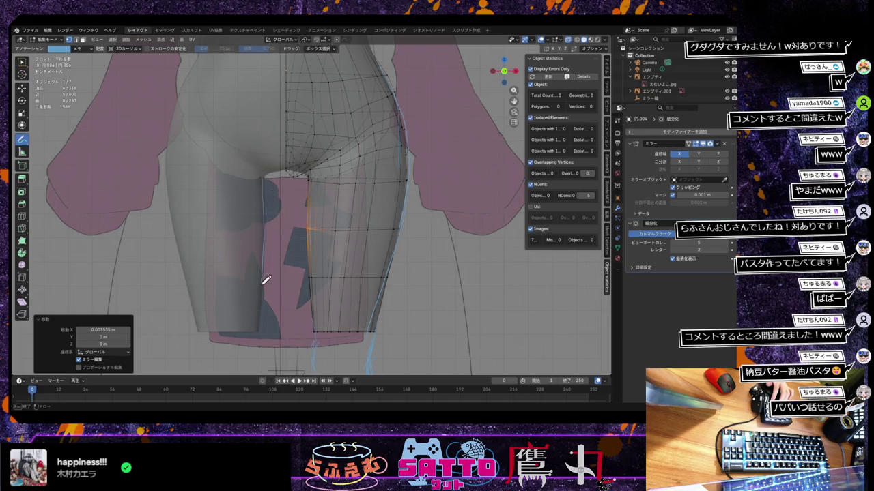
pyautogui.moveTo(266, 277); pyautogui.dragTo(258, 342)
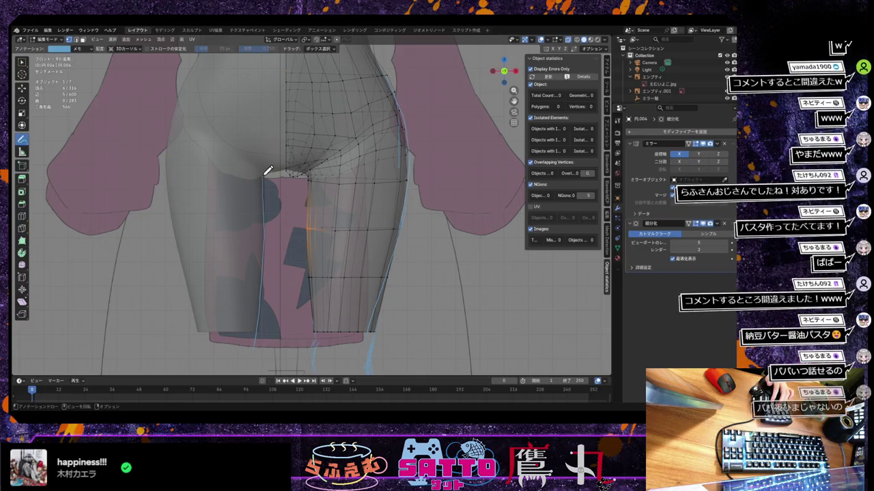
pyautogui.moveTo(268, 171); pyautogui.dragTo(270, 182)
pyautogui.moveTo(263, 295); pyautogui.dragTo(241, 358)
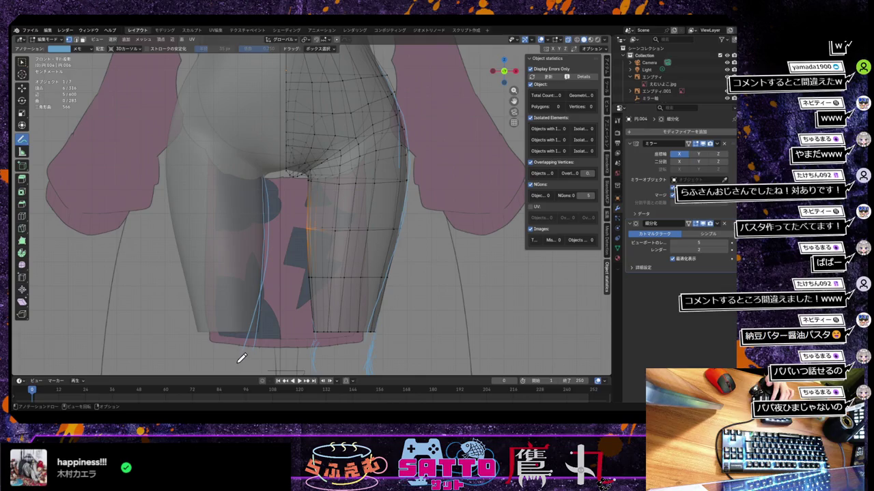
pyautogui.moveTo(22, 139); pyautogui.dragTo(51, 179)
pyautogui.moveTo(253, 346); pyautogui.dragTo(271, 173)
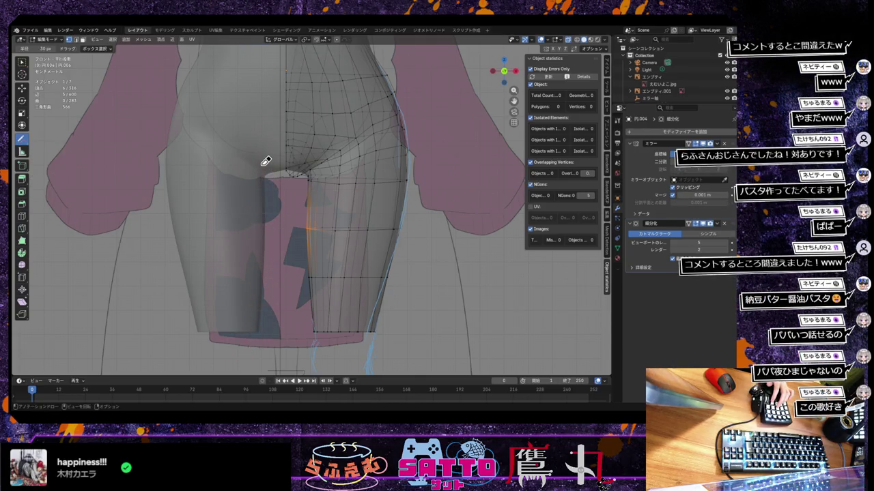
pyautogui.moveTo(22, 140); pyautogui.dragTo(55, 140)
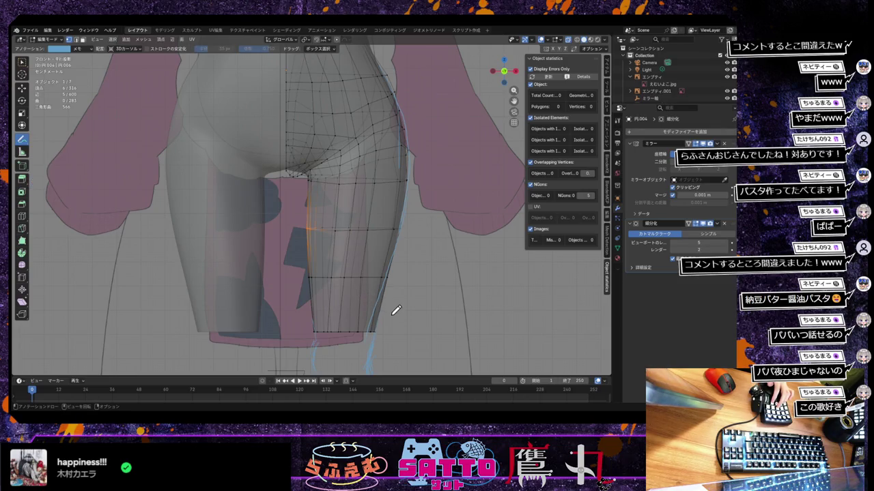
pyautogui.click(21, 62)
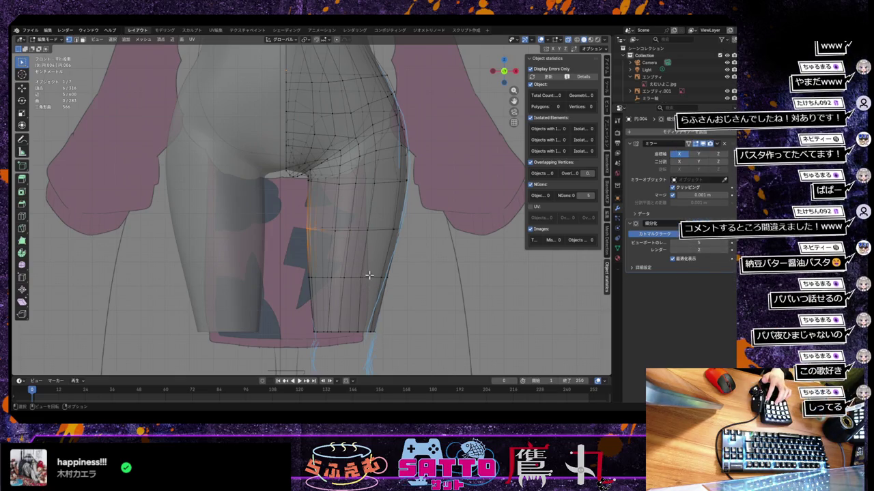
pyautogui.click(579, 41)
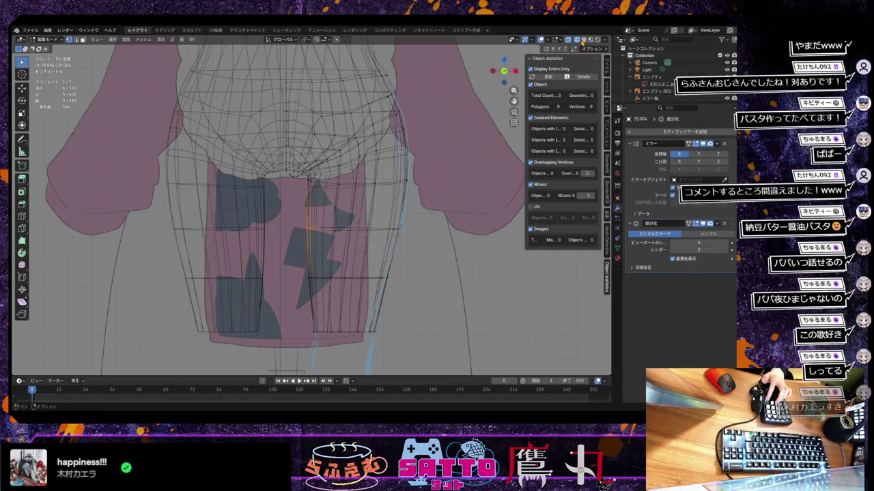
# Restore opaque solid shading and reposition outer-thigh vertices onto the reference outline
pyautogui.click(583, 40)
pyautogui.click(568, 40)
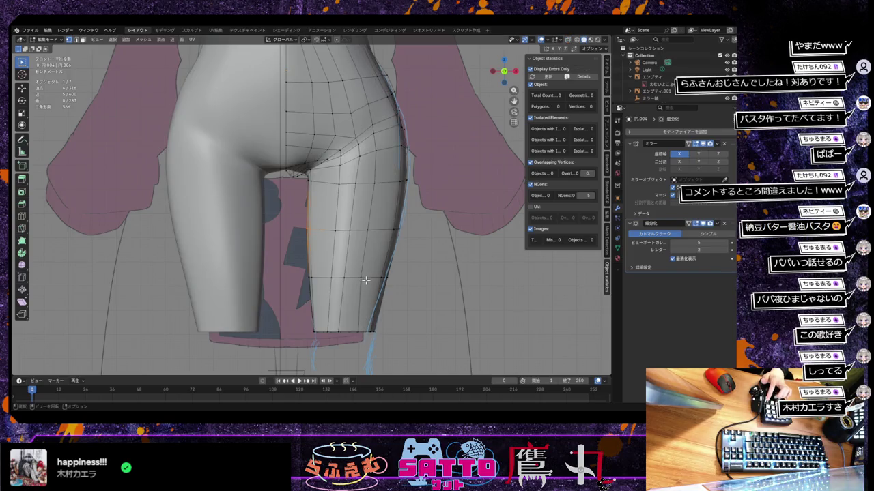
pyautogui.click(377, 182)
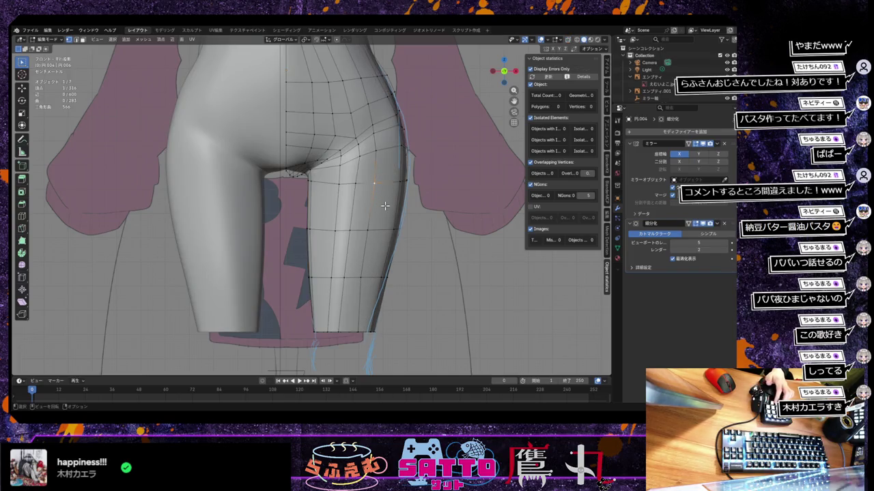
pyautogui.press('g')
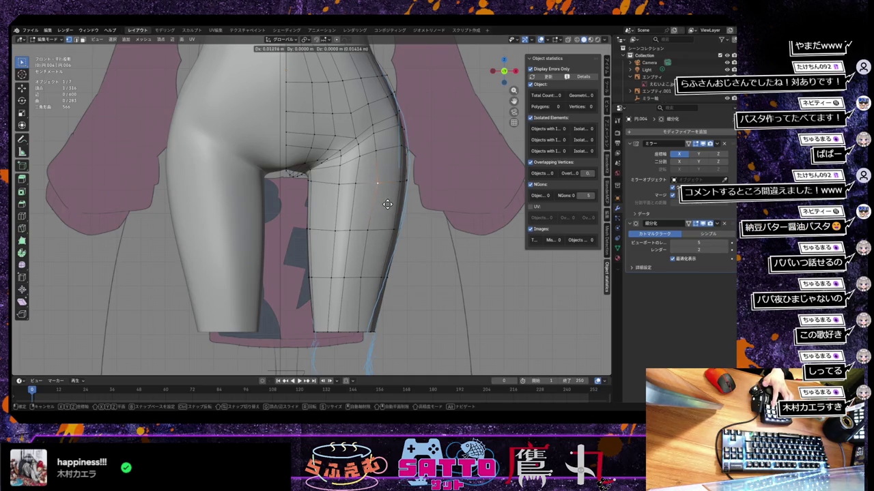
pyautogui.click(387, 204)
pyautogui.press('g')
pyautogui.click(374, 230)
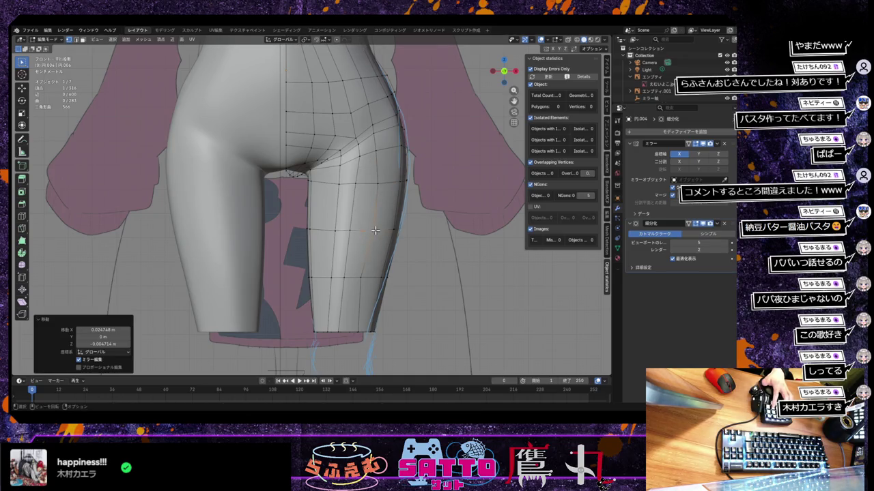
pyautogui.press('g')
pyautogui.click(369, 278)
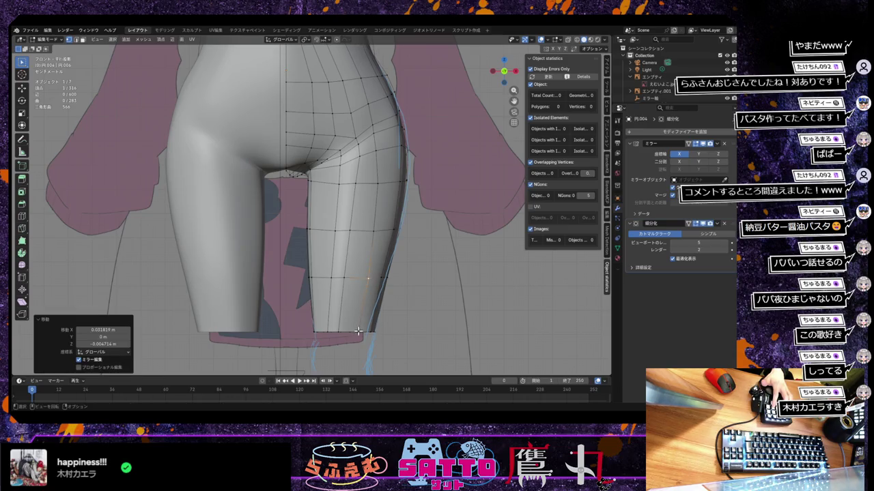
pyautogui.press('g')
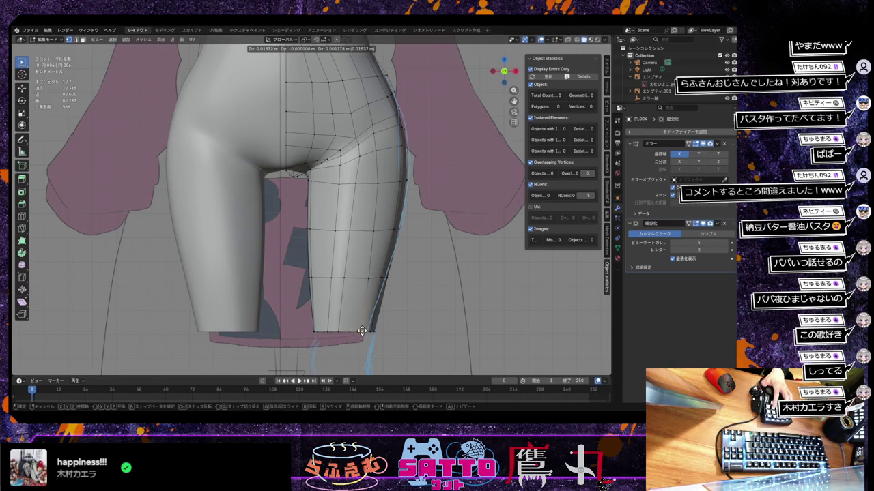
pyautogui.click(361, 330)
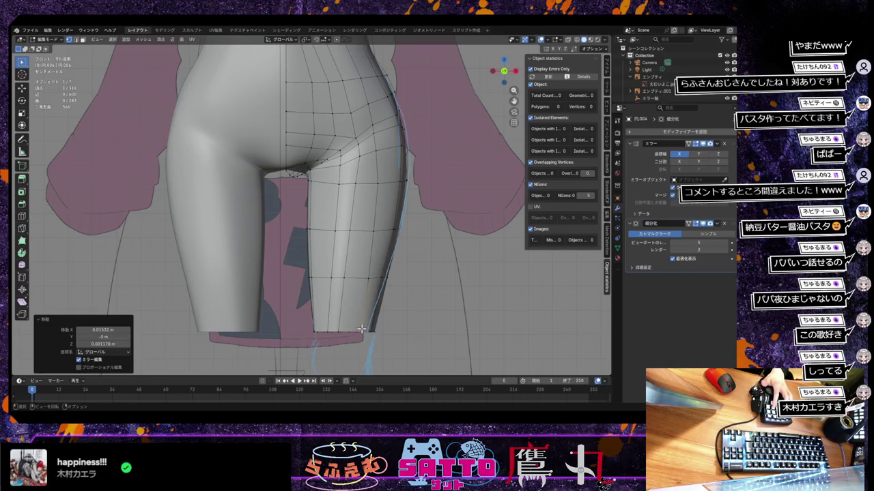
pyautogui.press('g')
pyautogui.click(361, 185)
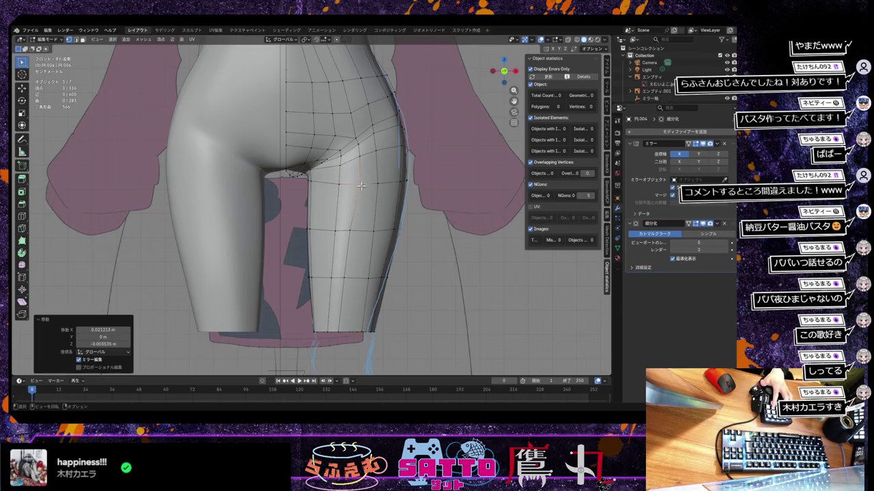
# Pull the mid, lower and bottom outer-leg vertices onto the reference outline
pyautogui.click(349, 231)
pyautogui.press('g')
pyautogui.click(363, 231)
pyautogui.click(350, 278)
pyautogui.press('g')
pyautogui.click(352, 279)
pyautogui.click(345, 329)
pyautogui.press('g')
pyautogui.click(349, 330)
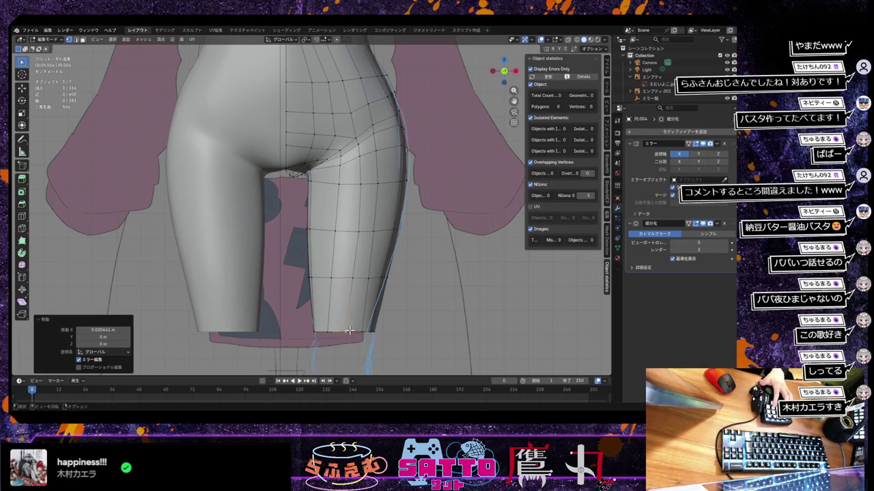
# Adjust the crotch and upper inner-thigh vertices to follow the leg outline
pyautogui.click(340, 166)
pyautogui.press('g')
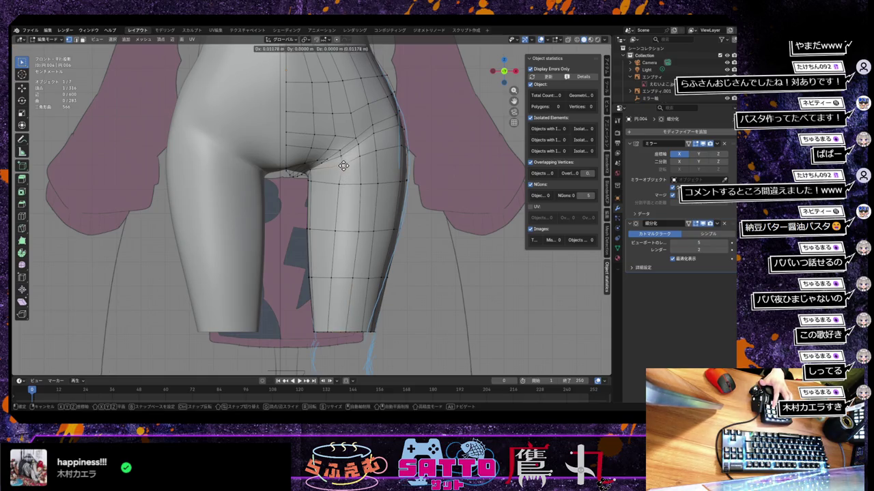
pyautogui.click(339, 166)
pyautogui.click(342, 183)
pyautogui.press('g')
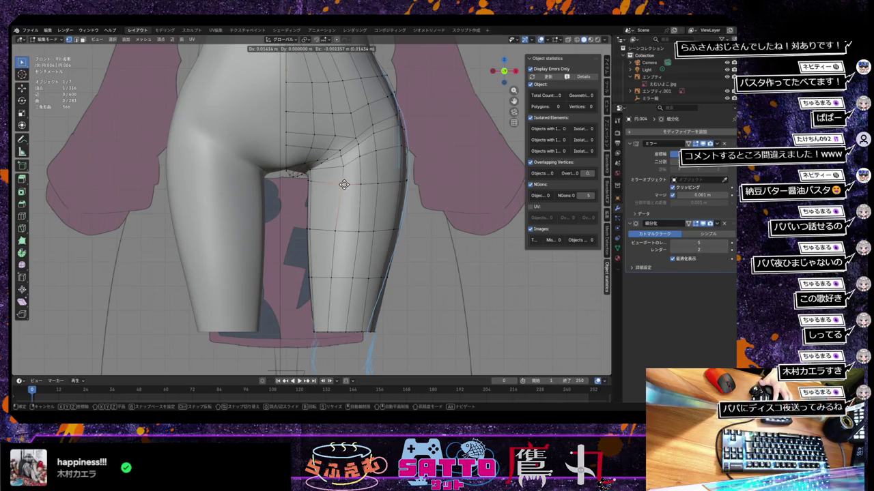
pyautogui.click(343, 186)
pyautogui.click(336, 233)
pyautogui.press('g')
pyautogui.click(342, 233)
# Move the lower-leg and bottom-edge vertices about 0.020034 m along X toward the guide strokes
pyautogui.click(336, 277)
pyautogui.press('g')
pyautogui.click(340, 278)
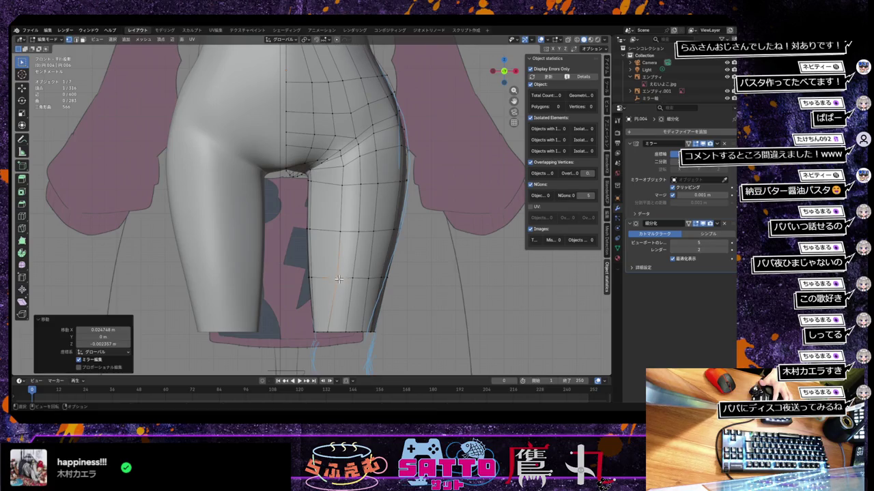
pyautogui.click(328, 332)
pyautogui.press('g')
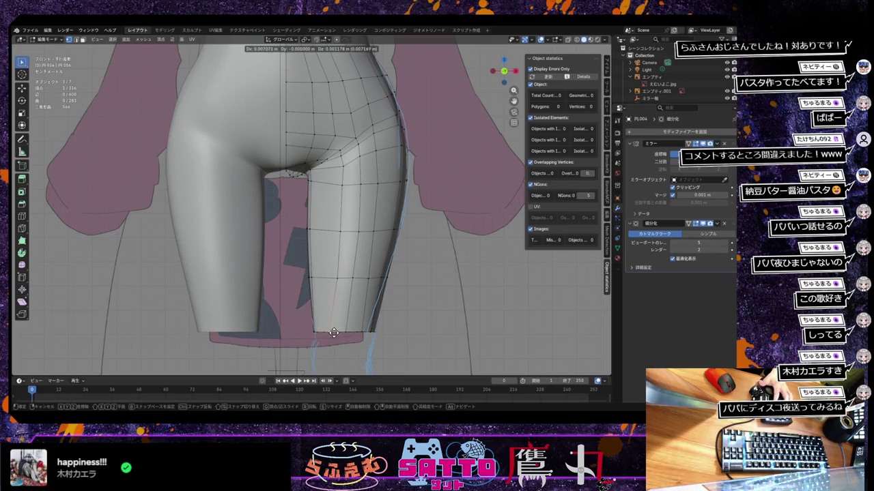
pyautogui.click(353, 322)
pyautogui.moveTo(354, 322)
pyautogui.mouseDown(button='middle')
pyautogui.moveTo(326, 345)
pyautogui.moveTo(357, 316)
pyautogui.mouseUp(button='middle')
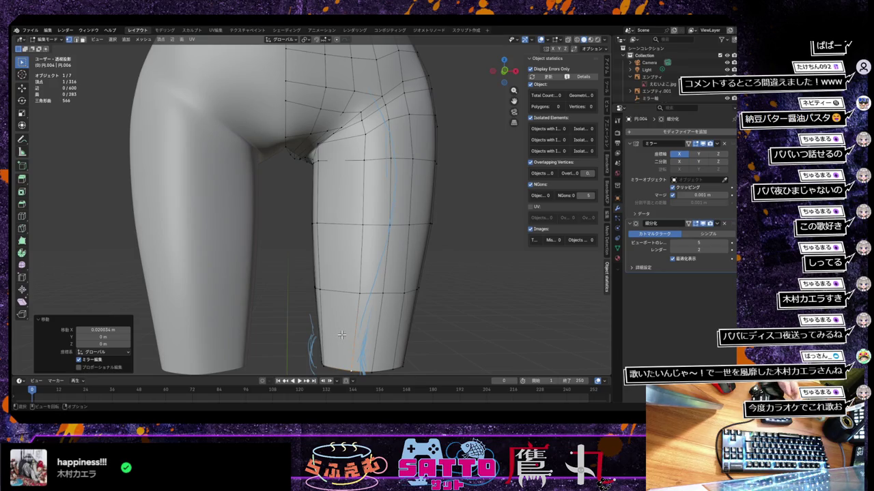
# Shift the selected vertices near the crotch sideways along X
pyautogui.hotkey('ctrl', 'r')
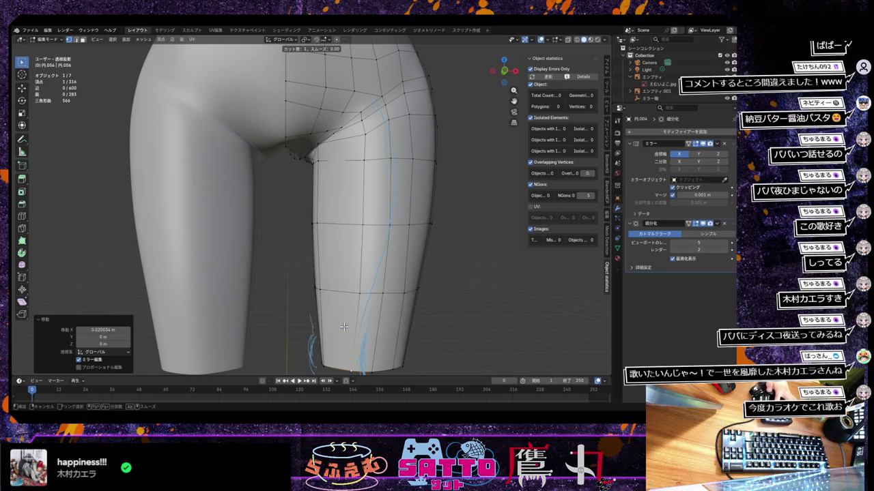
pyautogui.press('Escape')
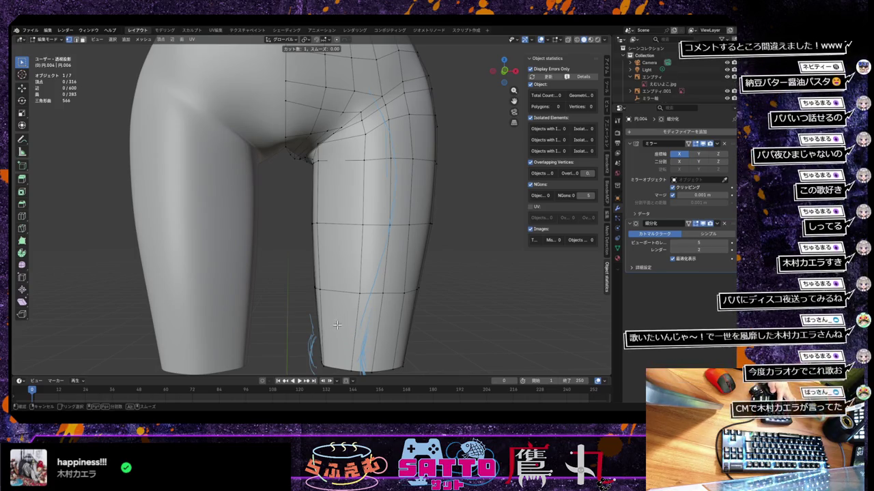
pyautogui.scroll(-3, 354, 318)
pyautogui.moveTo(350, 320)
pyautogui.mouseDown(button='middle')
pyautogui.moveTo(343, 327)
pyautogui.moveTo(357, 312)
pyautogui.moveTo(350, 333)
pyautogui.moveTo(361, 269)
pyautogui.moveTo(346, 335)
pyautogui.moveTo(350, 272)
pyautogui.mouseUp(button='middle')
pyautogui.scroll(2, 357, 312)
pyautogui.scroll(2, 356, 325)
pyautogui.press('g')
pyautogui.press('x')
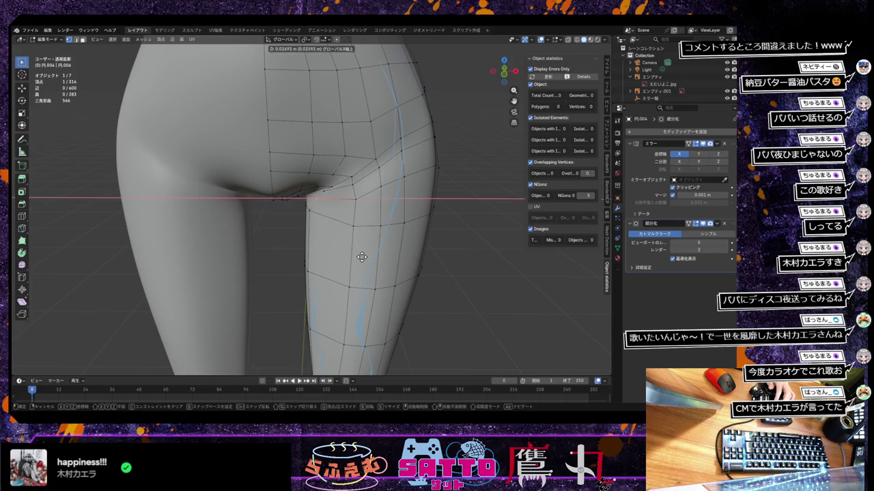
pyautogui.click(367, 254)
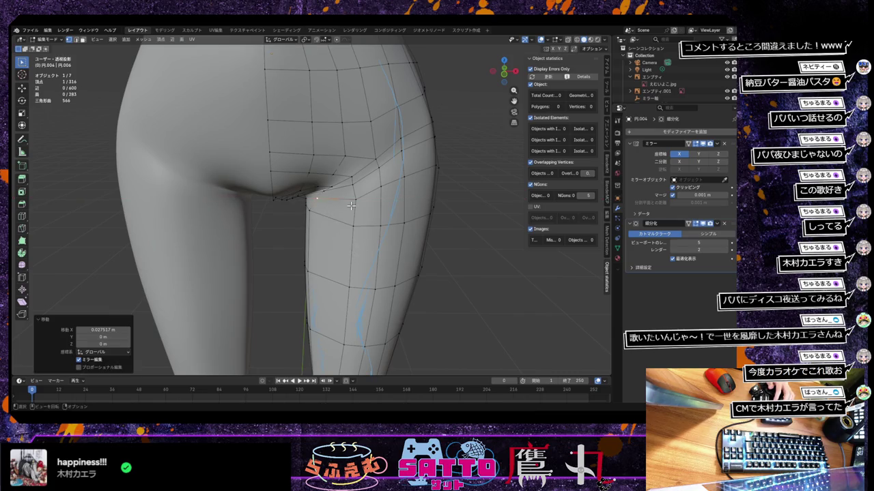
# Add an edge loop around the upper thigh, raising the mesh to 326 vertices
pyautogui.hotkey('ctrl', 'r')
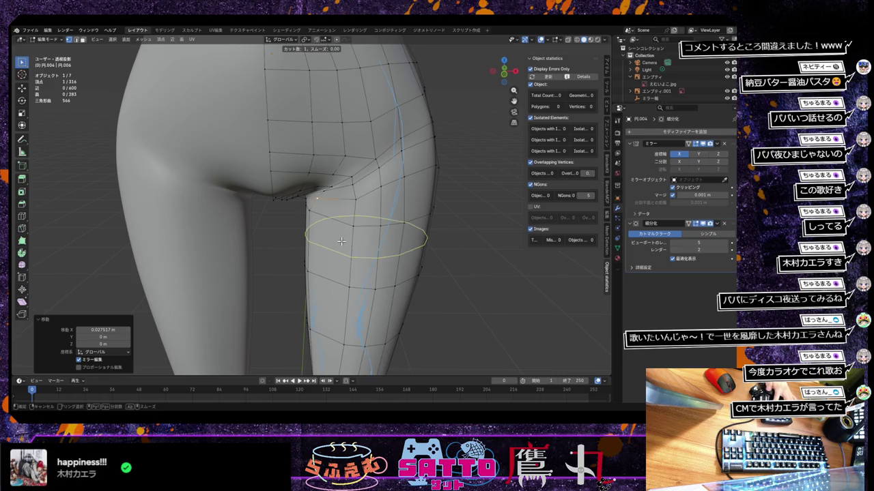
pyautogui.click(337, 233)
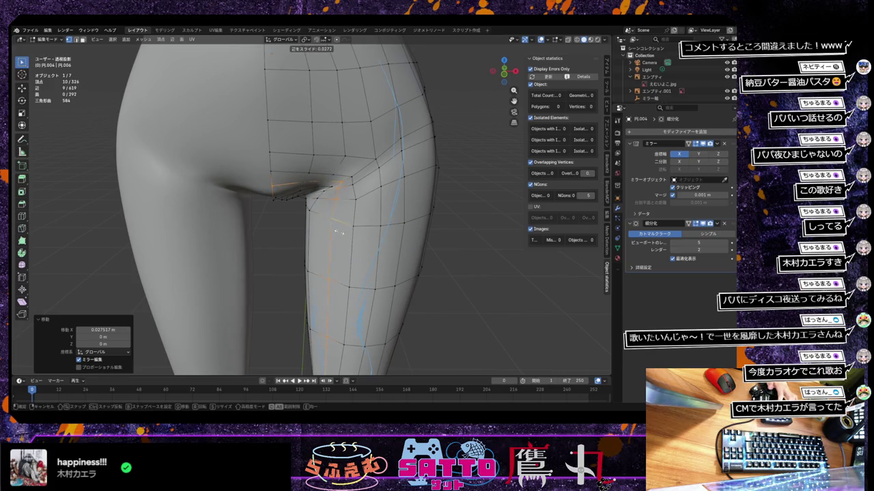
pyautogui.click(340, 232)
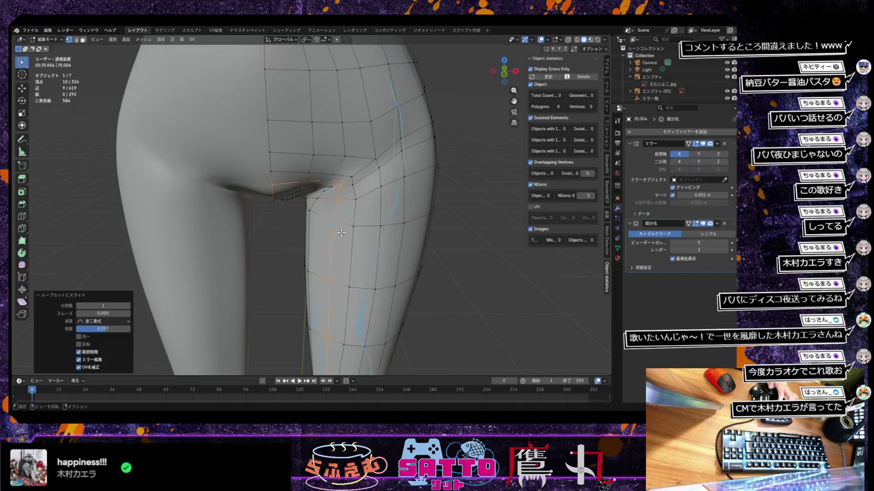
pyautogui.scroll(-3, 350, 266)
pyautogui.scroll(-2, 350, 266)
pyautogui.moveTo(350, 266); pyautogui.dragTo(345, 271, button='middle')
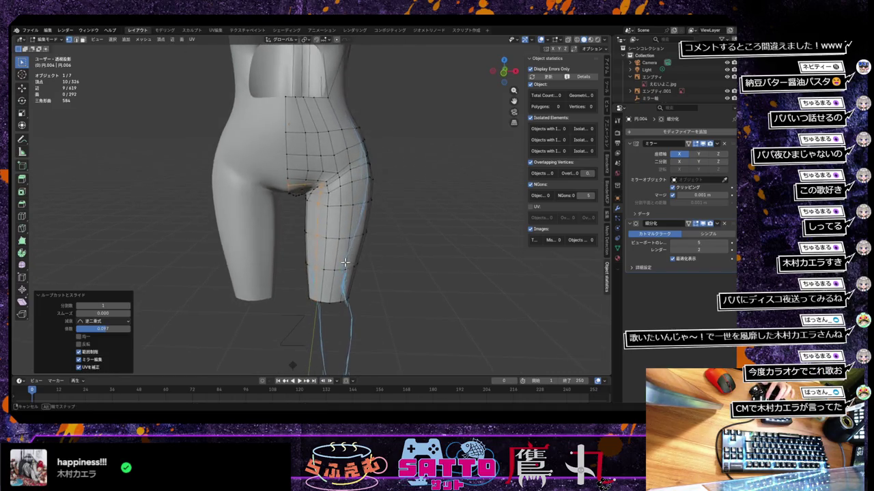
# Shift three upper inner-thigh vertices along X toward the reference outline
pyautogui.click(331, 217)
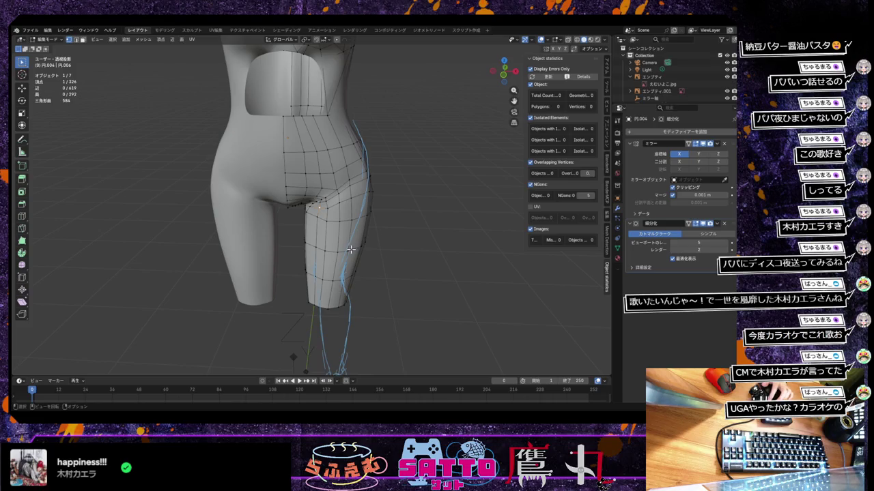
pyautogui.press('g')
pyautogui.press('x')
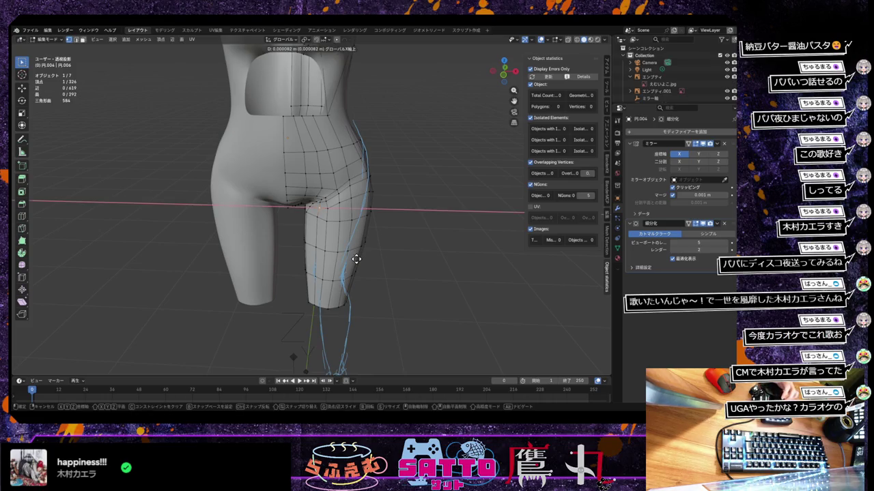
pyautogui.click(353, 261)
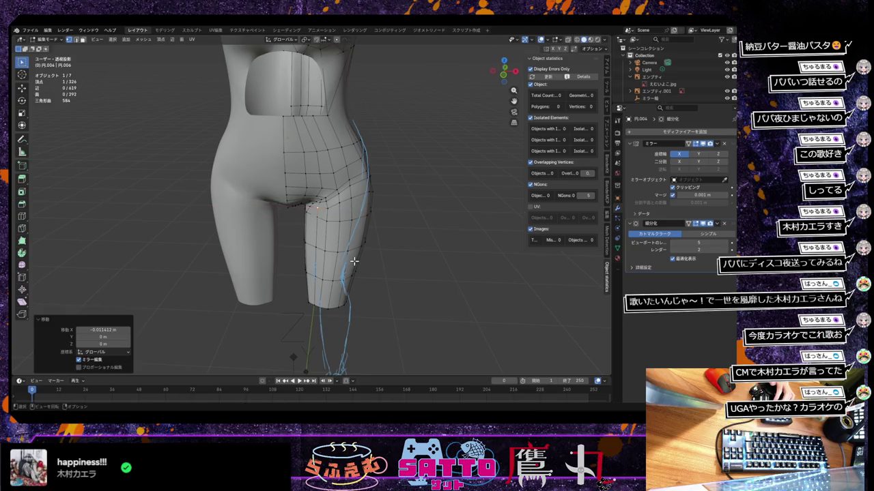
pyautogui.click(324, 220)
pyautogui.press('g')
pyautogui.press('x')
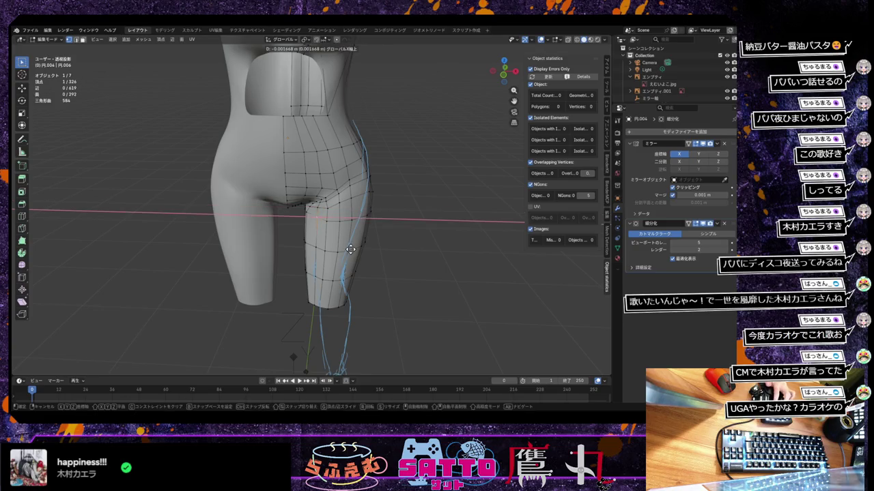
pyautogui.click(348, 251)
pyautogui.click(318, 249)
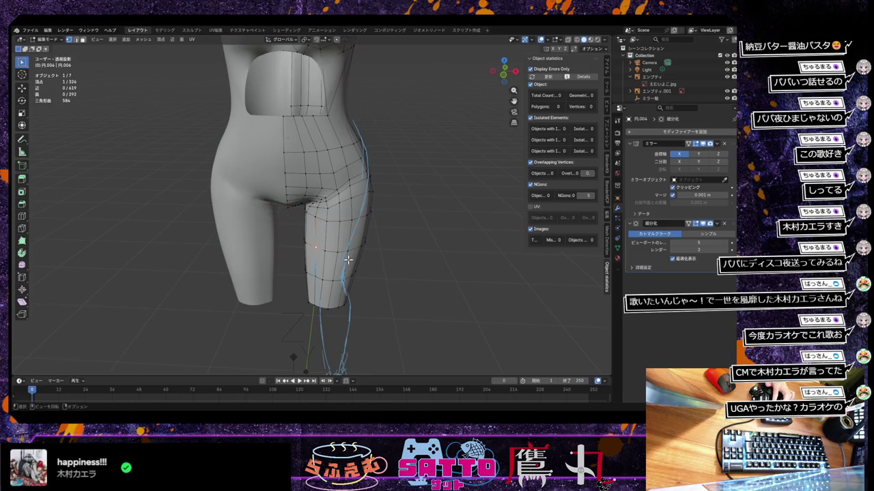
pyautogui.press('g')
pyautogui.press('x')
pyautogui.click(346, 261)
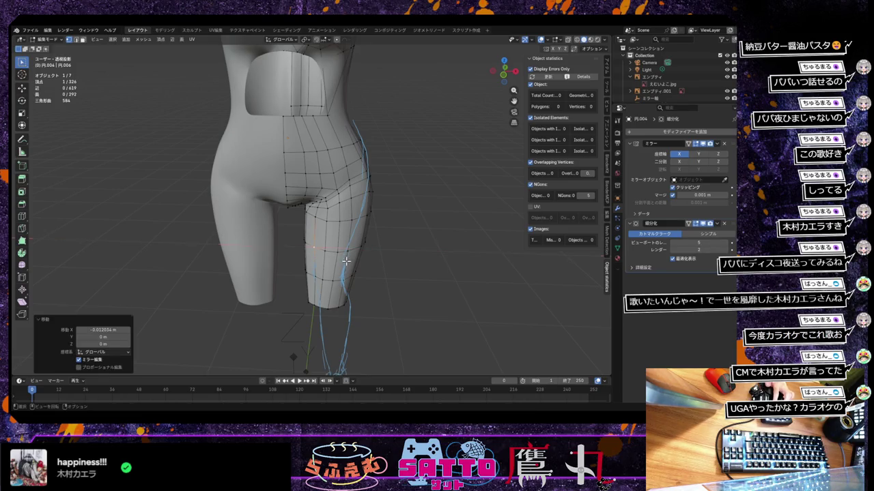
# Shift two lower inner-leg vertices along X, the last by 0.005638 m
pyautogui.click(316, 276)
pyautogui.press('g')
pyautogui.press('x')
pyautogui.click(334, 281)
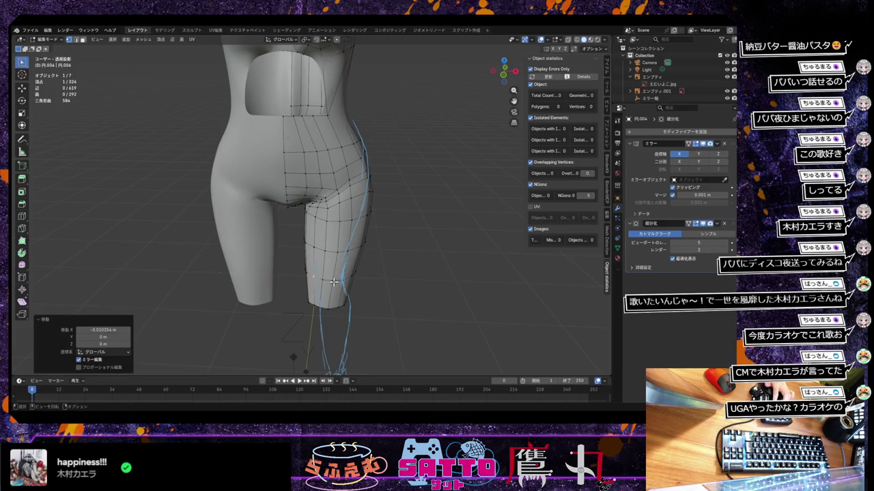
pyautogui.click(315, 305)
pyautogui.press('g')
pyautogui.press('x')
pyautogui.click(314, 304)
pyautogui.moveTo(315, 304)
pyautogui.mouseDown(button='middle')
pyautogui.moveTo(352, 266)
pyautogui.moveTo(360, 305)
pyautogui.moveTo(345, 292)
pyautogui.moveTo(348, 251)
pyautogui.moveTo(355, 290)
pyautogui.mouseUp(button='middle')
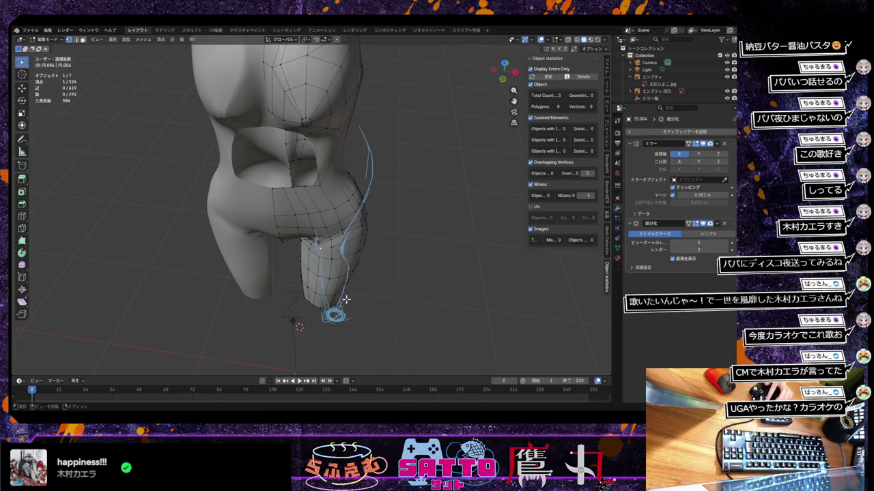
# Shift the selected leg vertex and a neighbouring knee vertex along Y toward the blue outline
pyautogui.press('g')
pyautogui.press('y')
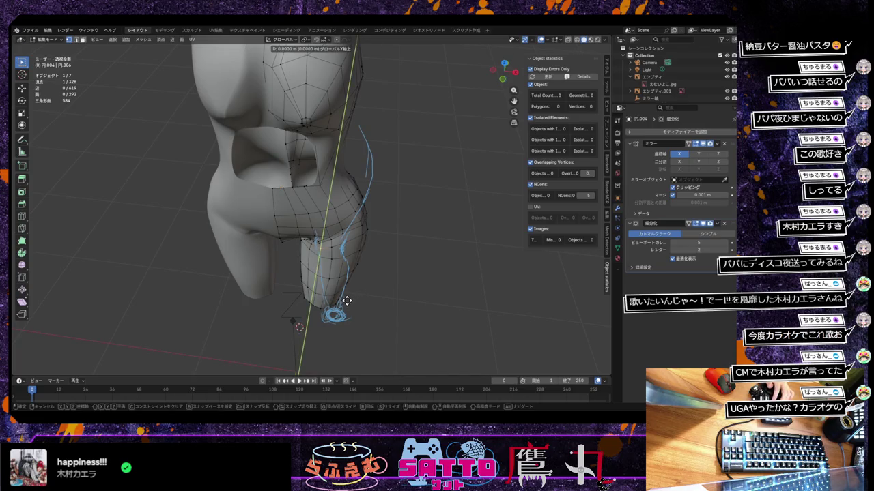
pyautogui.click(346, 300)
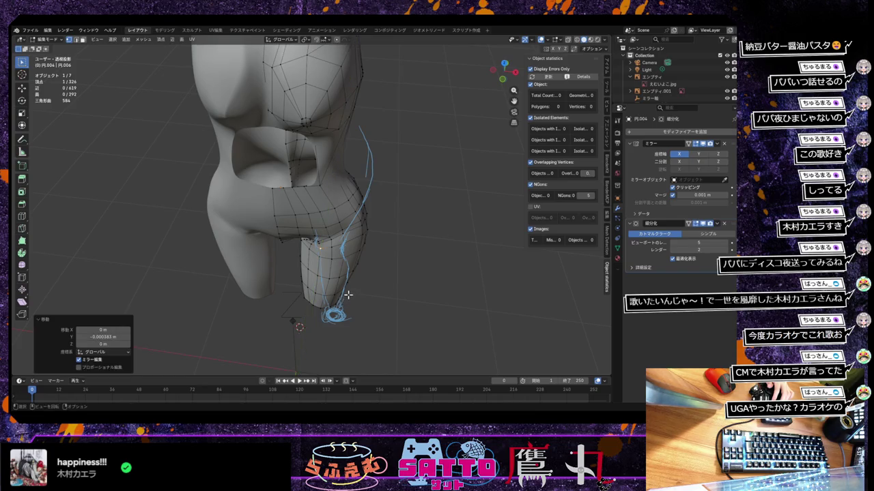
pyautogui.click(320, 256)
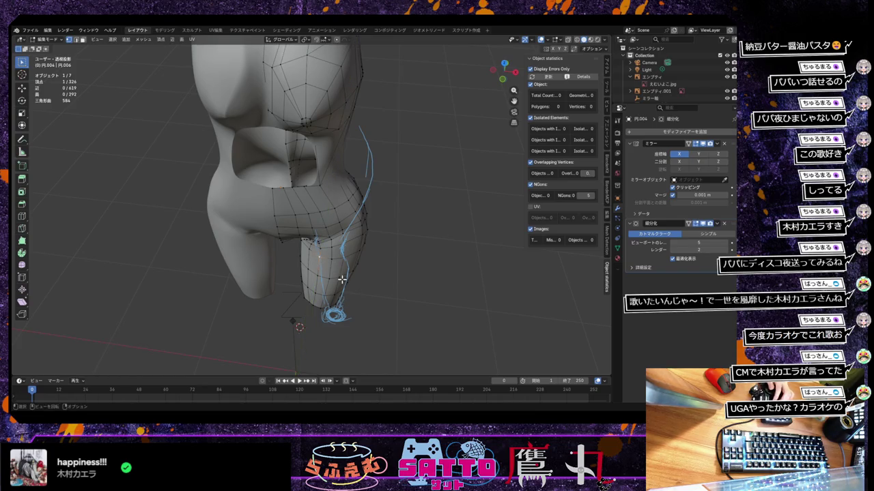
pyautogui.press('g')
pyautogui.press('y')
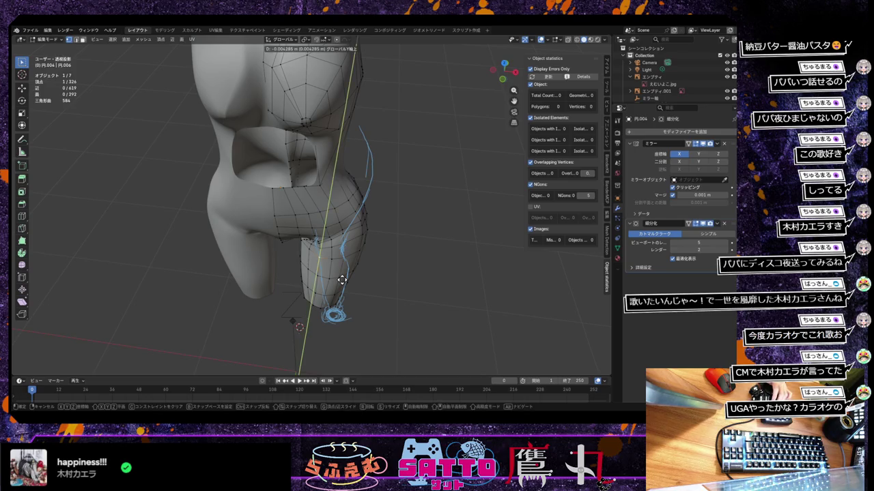
pyautogui.click(341, 281)
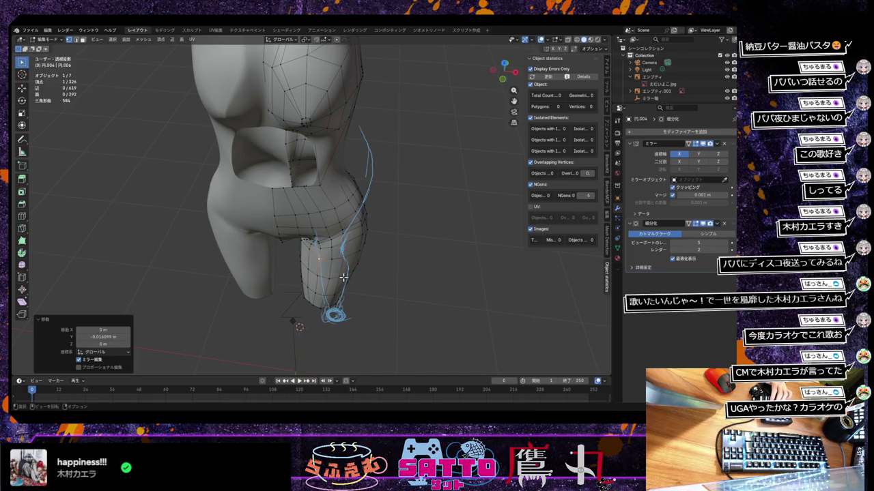
# Nudge the knee vertices back and forth along Y several more times to match the curve
pyautogui.press('g')
pyautogui.press('y')
pyautogui.press('y')
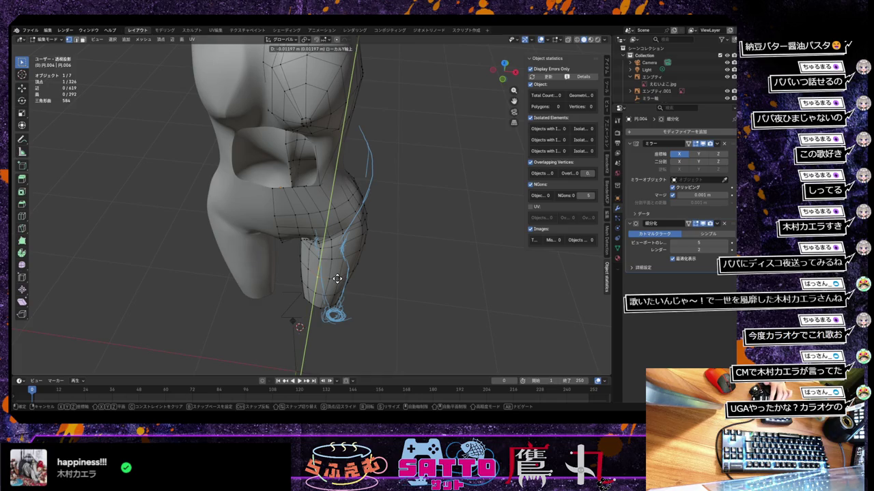
pyautogui.click(337, 279)
pyautogui.press('g')
pyautogui.press('y')
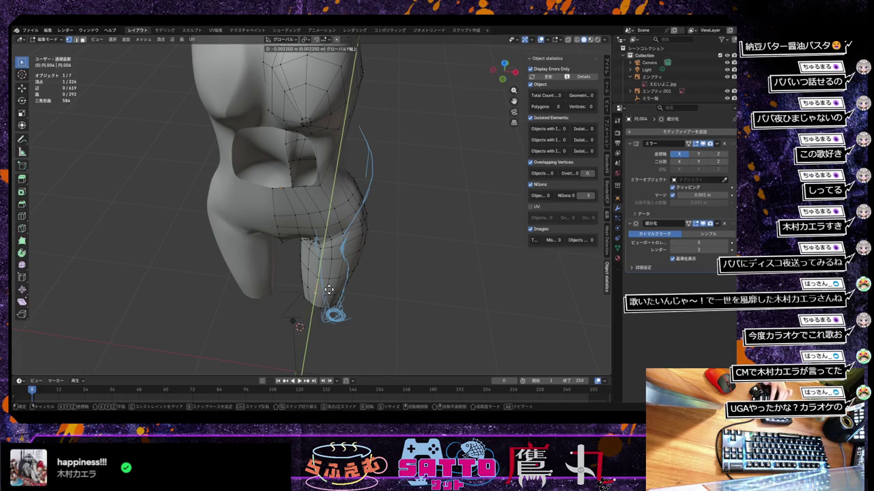
pyautogui.click(329, 289)
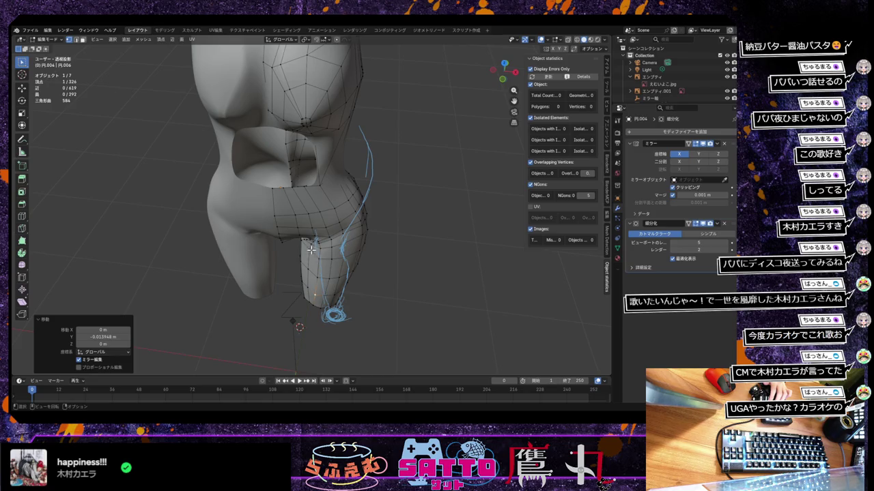
pyautogui.press('g')
pyautogui.press('y')
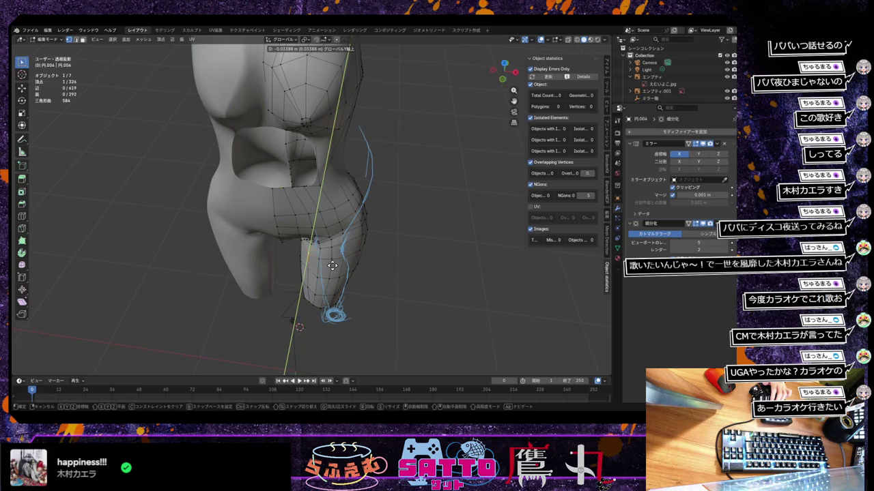
pyautogui.click(332, 265)
# Finish the Y adjustments on the knee vertices, then orbit and zoom to check the profile
pyautogui.press('g')
pyautogui.press('y')
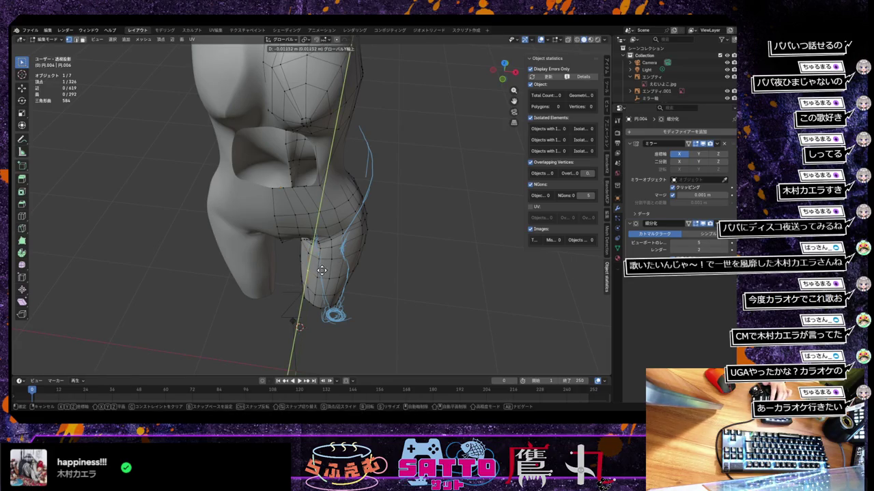
pyautogui.click(320, 271)
pyautogui.press('g')
pyautogui.press('y')
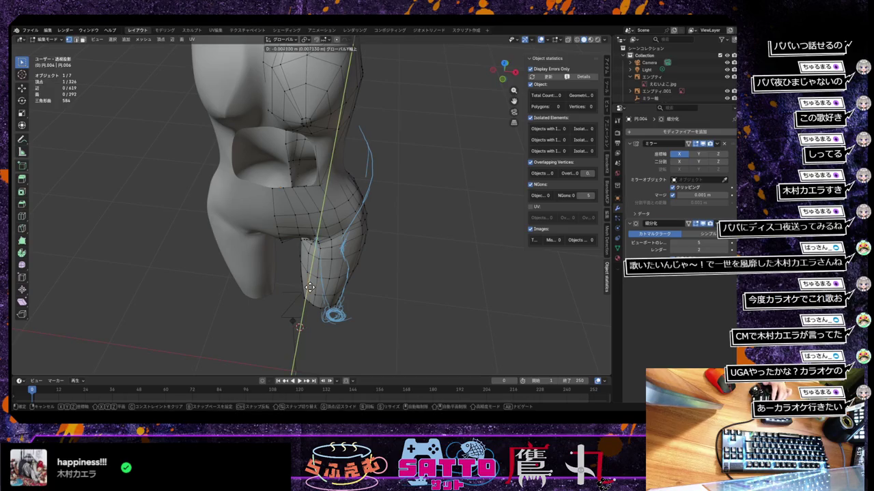
pyautogui.click(309, 289)
pyautogui.press('g')
pyautogui.press('y')
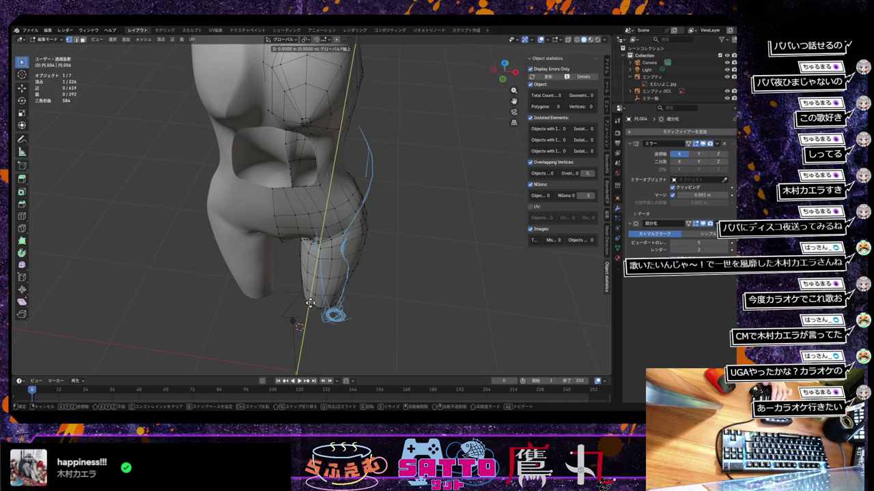
pyautogui.click(310, 304)
pyautogui.moveTo(309, 304)
pyautogui.mouseDown(button='middle')
pyautogui.moveTo(349, 298)
pyautogui.moveTo(353, 279)
pyautogui.moveTo(380, 289)
pyautogui.moveTo(432, 276)
pyautogui.moveTo(384, 293)
pyautogui.moveTo(318, 293)
pyautogui.moveTo(286, 285)
pyautogui.moveTo(277, 269)
pyautogui.moveTo(330, 285)
pyautogui.moveTo(374, 274)
pyautogui.moveTo(344, 319)
pyautogui.moveTo(302, 312)
pyautogui.mouseUp(button='middle')
pyautogui.scroll(3, 335, 290)
# Move a lower-leg vertex and another vertex near the knee along Y
pyautogui.click(244, 232)
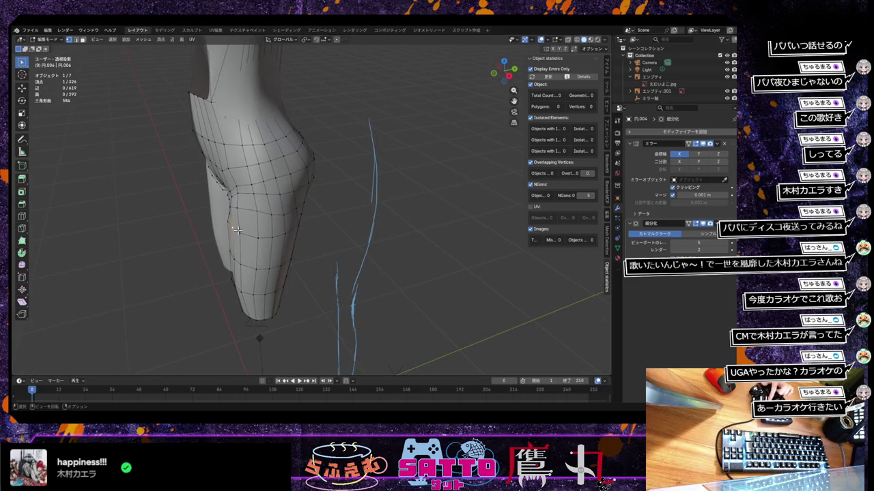
pyautogui.press('g')
pyautogui.press('y')
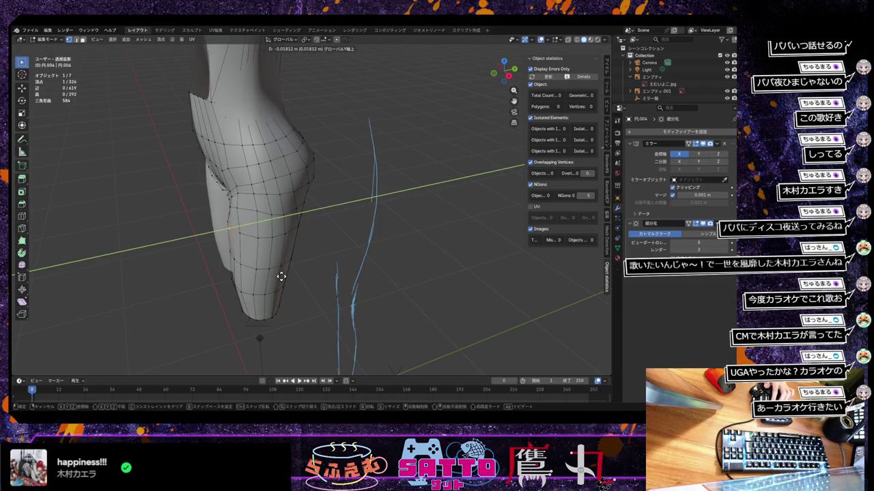
pyautogui.click(280, 277)
pyautogui.click(237, 265)
pyautogui.press('g')
pyautogui.press('y')
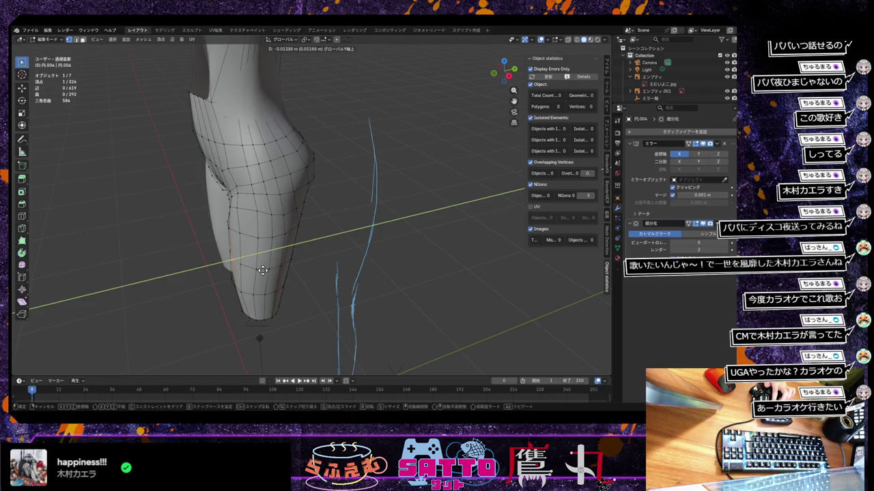
pyautogui.click(261, 271)
# Adjust one more knee vertex along Y and review the thigh from the front
pyautogui.moveTo(257, 280); pyautogui.dragTo(264, 287, button='middle')
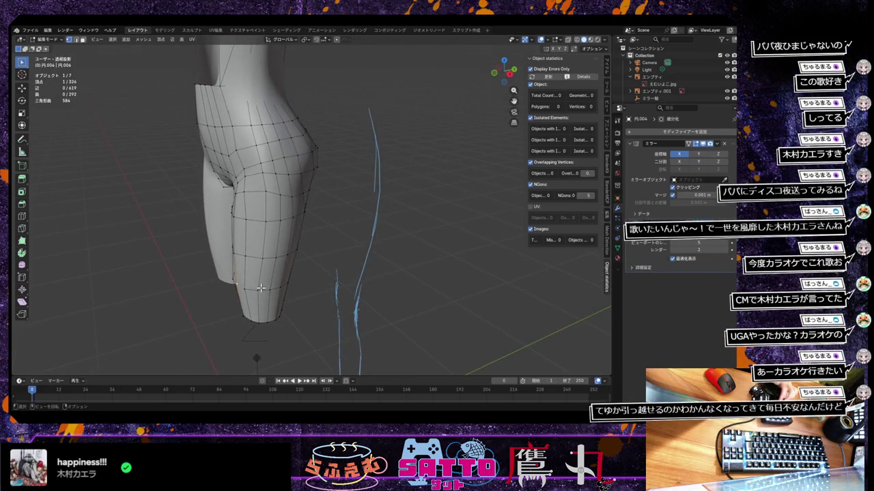
pyautogui.hotkey('ctrl', '1')
pyautogui.press('g')
pyautogui.press('y')
pyautogui.click(260, 289)
pyautogui.moveTo(274, 287); pyautogui.dragTo(318, 286, button='middle')
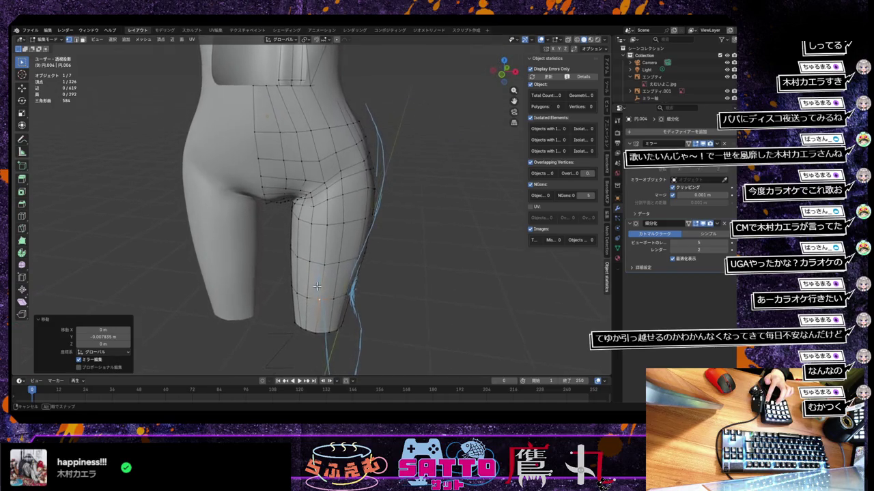
# Edge-slide the vertical edge loop running down the thigh
pyautogui.keyDown('alt'); pyautogui.click(331, 318); pyautogui.keyUp('alt')
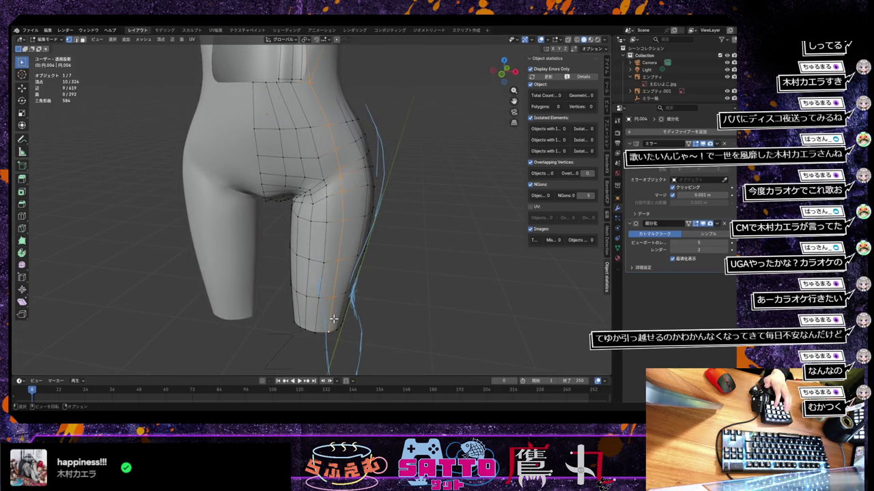
pyautogui.press('g')
pyautogui.press('g')
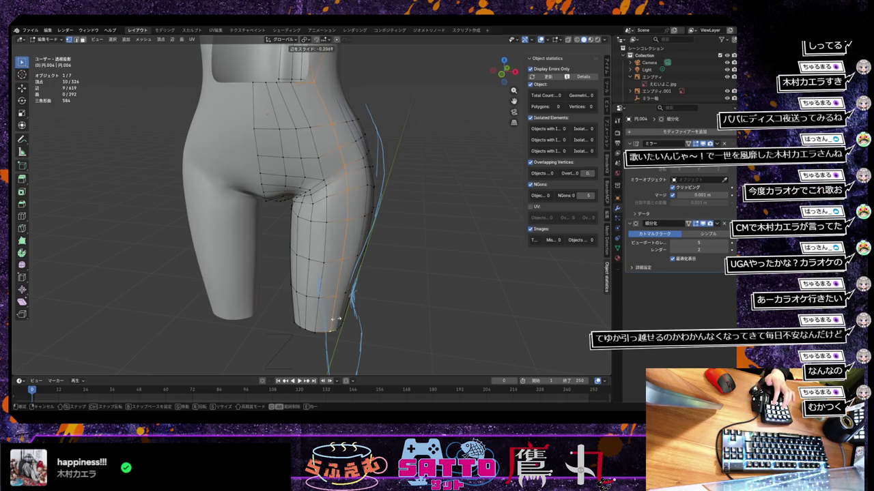
pyautogui.click(336, 319)
pyautogui.moveTo(331, 326); pyautogui.dragTo(279, 348, button='middle')
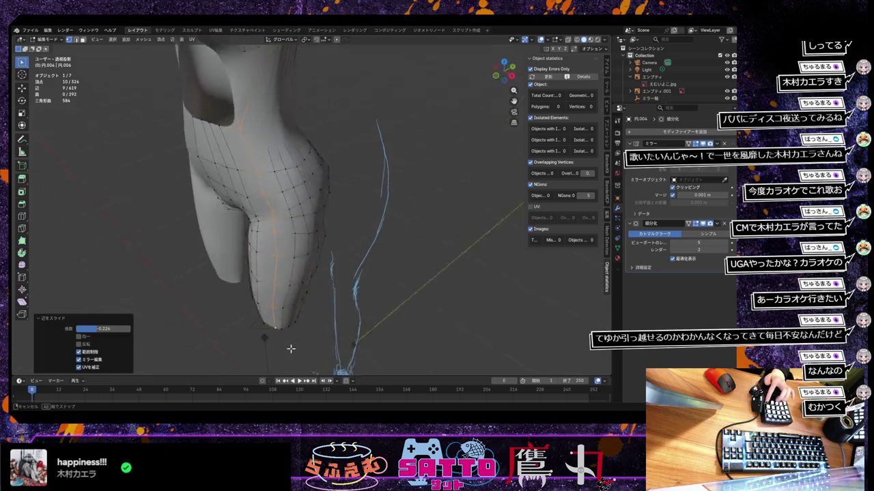
# Move the knee vertex along Y, then shift it 0.021342 m along X to tighten the calf
pyautogui.click(250, 224)
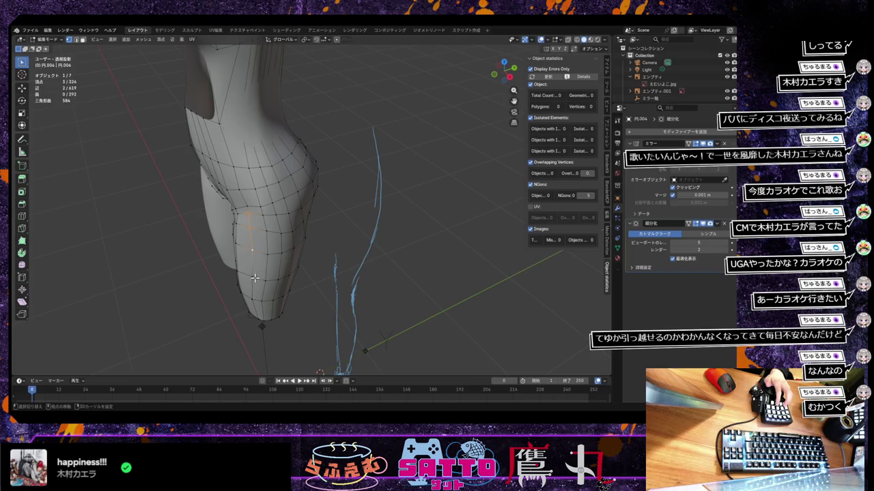
pyautogui.moveTo(289, 300); pyautogui.dragTo(265, 321, button='middle')
pyautogui.press('g')
pyautogui.press('y')
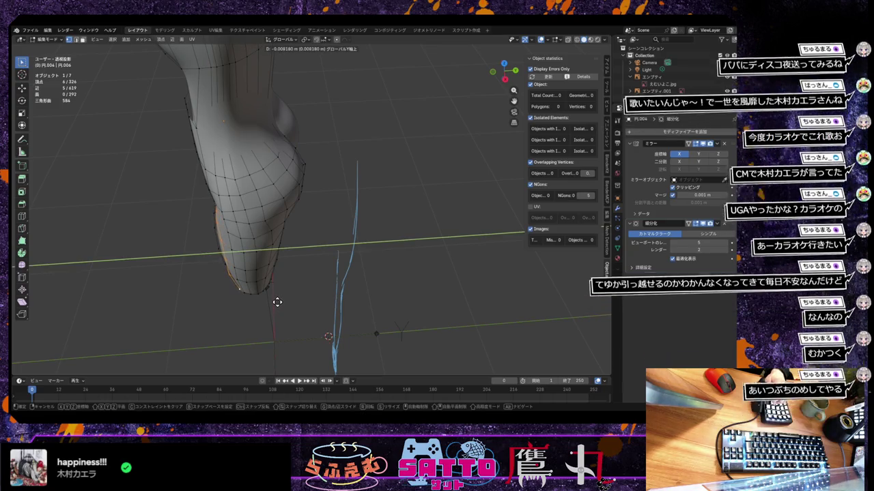
pyautogui.click(276, 303)
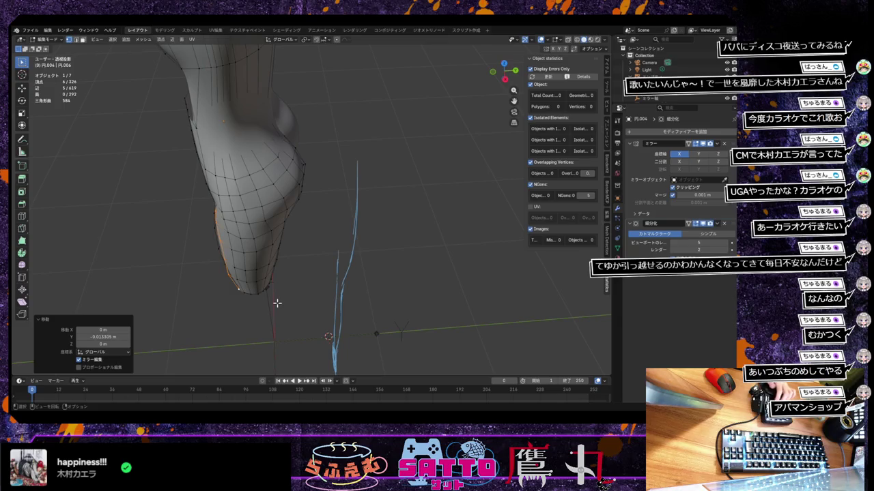
pyautogui.press('g')
pyautogui.press('x')
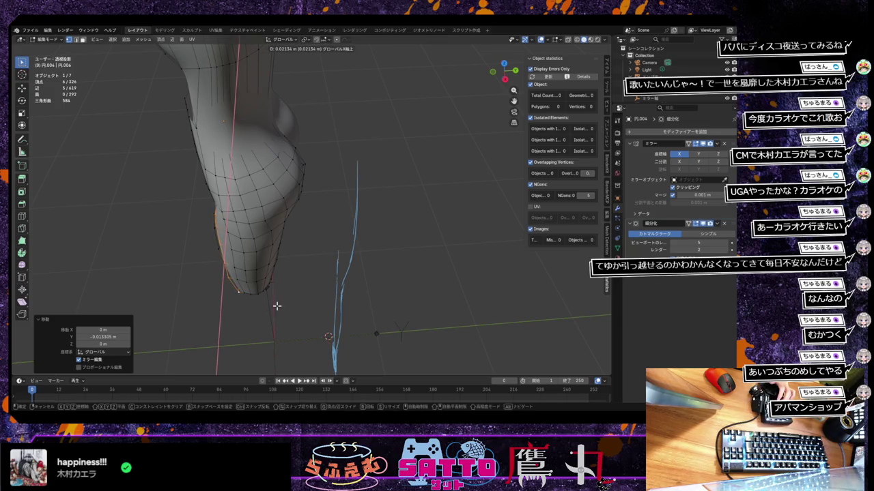
pyautogui.click(277, 306)
pyautogui.moveTo(282, 357)
pyautogui.mouseDown(button='middle')
pyautogui.moveTo(348, 266)
pyautogui.moveTo(337, 279)
pyautogui.moveTo(339, 264)
pyautogui.moveTo(393, 276)
pyautogui.moveTo(321, 293)
pyautogui.moveTo(288, 287)
pyautogui.mouseUp(button='middle')
pyautogui.click(255, 295)
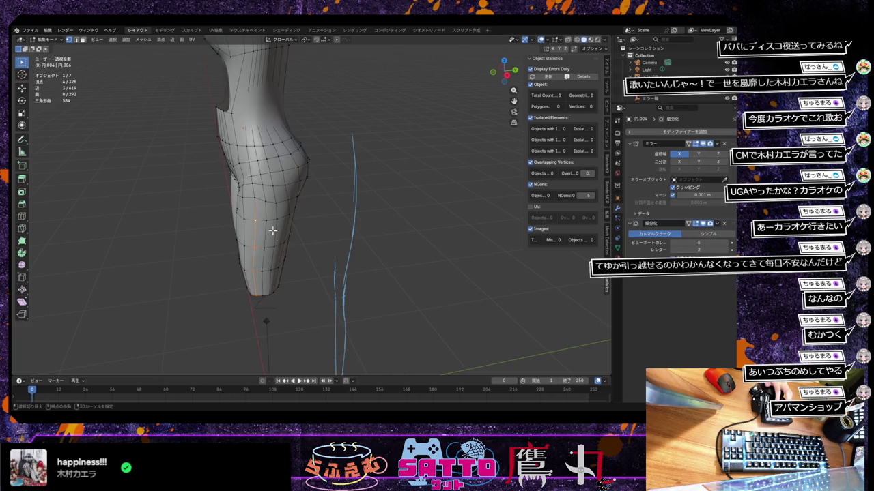
# Push the bottom knee vertex sideways along X toward the blue outline
pyautogui.moveTo(288, 254)
pyautogui.mouseDown(button='middle')
pyautogui.moveTo(322, 316)
pyautogui.moveTo(355, 271)
pyautogui.mouseUp(button='middle')
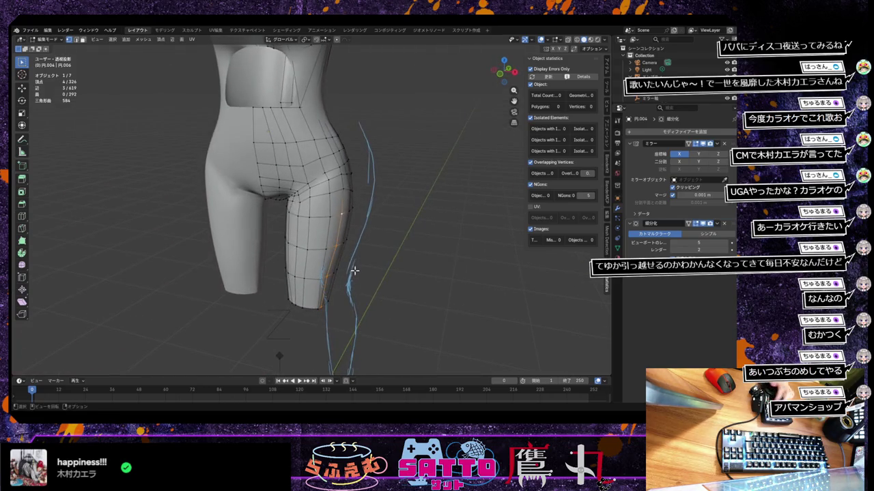
pyautogui.press('g')
pyautogui.press('x')
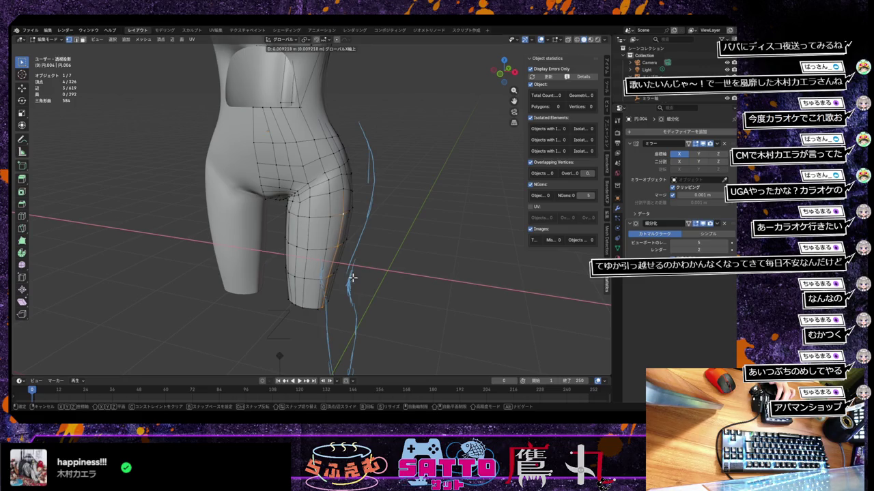
pyautogui.click(353, 278)
pyautogui.moveTo(352, 278)
pyautogui.mouseDown(button='middle')
pyautogui.moveTo(329, 272)
pyautogui.moveTo(343, 279)
pyautogui.moveTo(339, 266)
pyautogui.moveTo(308, 269)
pyautogui.mouseUp(button='middle')
# Move the outer thigh edge along X to line up with the reference contour
pyautogui.click(282, 209)
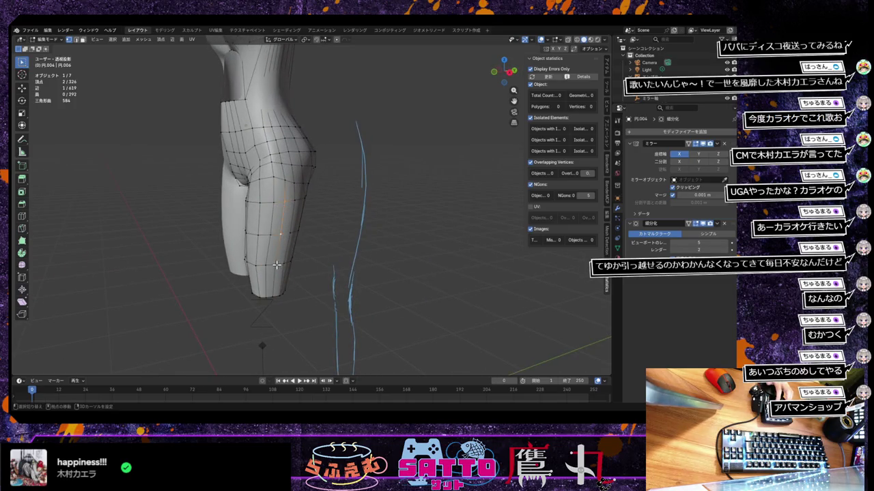
pyautogui.moveTo(275, 295); pyautogui.dragTo(367, 286, button='middle')
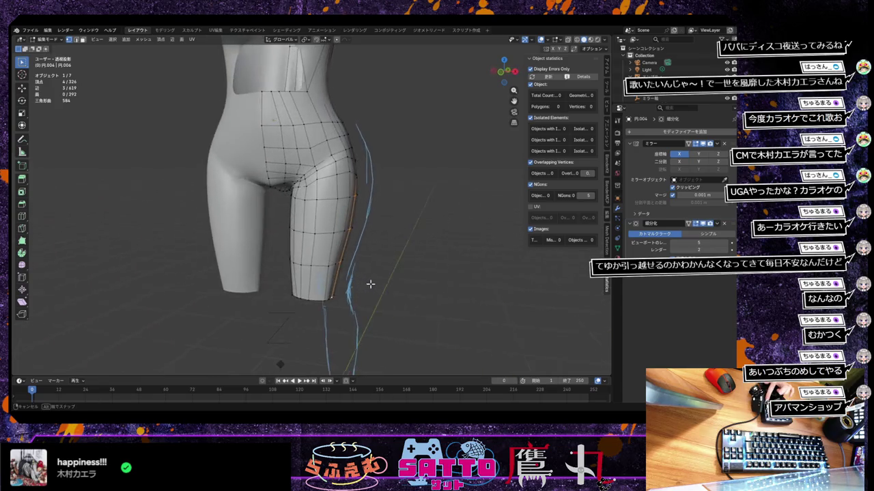
pyautogui.press('g')
pyautogui.press('x')
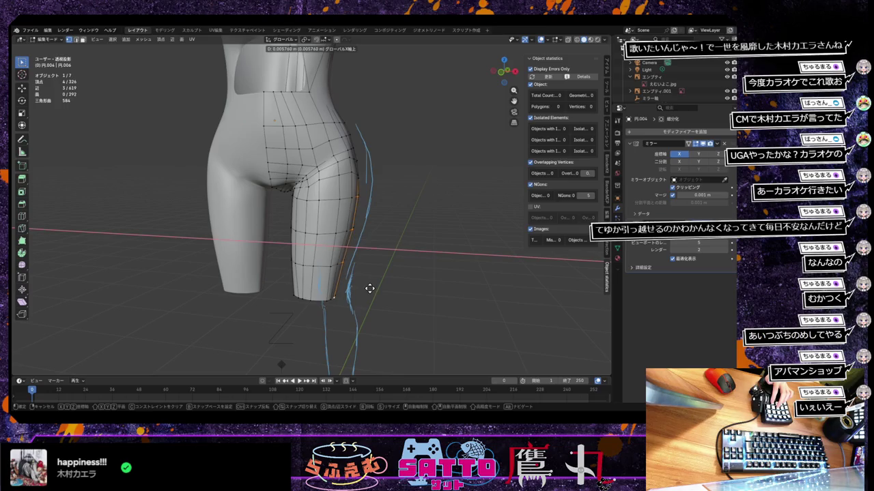
pyautogui.click(370, 288)
pyautogui.moveTo(370, 288)
pyautogui.mouseDown(button='middle')
pyautogui.moveTo(419, 290)
pyautogui.moveTo(439, 275)
pyautogui.moveTo(426, 293)
pyautogui.moveTo(395, 291)
pyautogui.moveTo(498, 291)
pyautogui.moveTo(428, 294)
pyautogui.mouseUp(button='middle')
# Switch to front view, zoom in, and select the leg's bottom edge loop
pyautogui.press('KP_1')
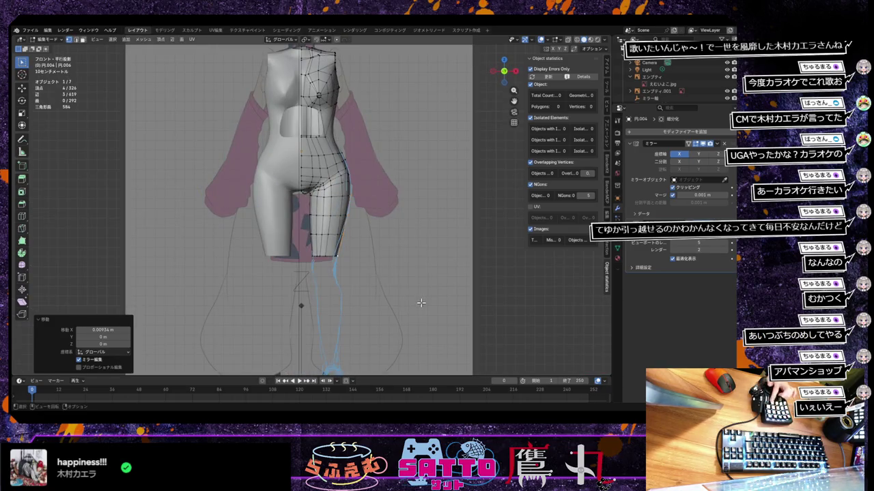
pyautogui.scroll(-2, 421, 303)
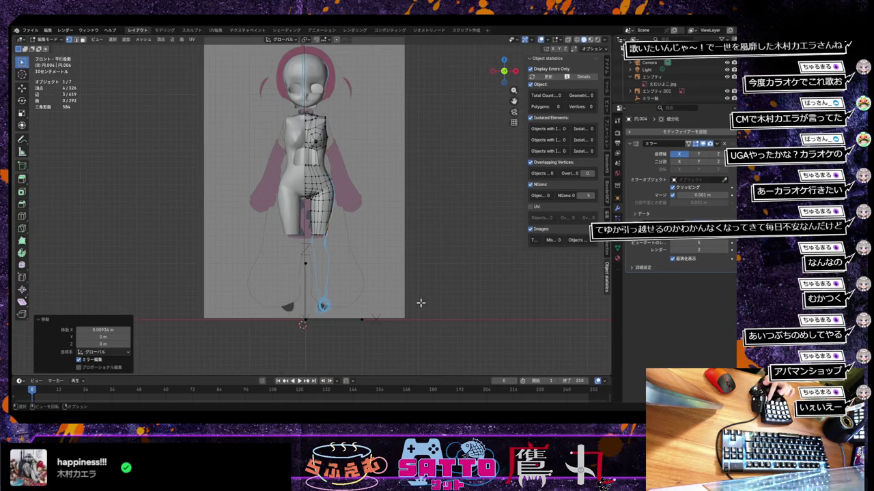
pyautogui.scroll(1, 362, 268)
pyautogui.scroll(2, 362, 269)
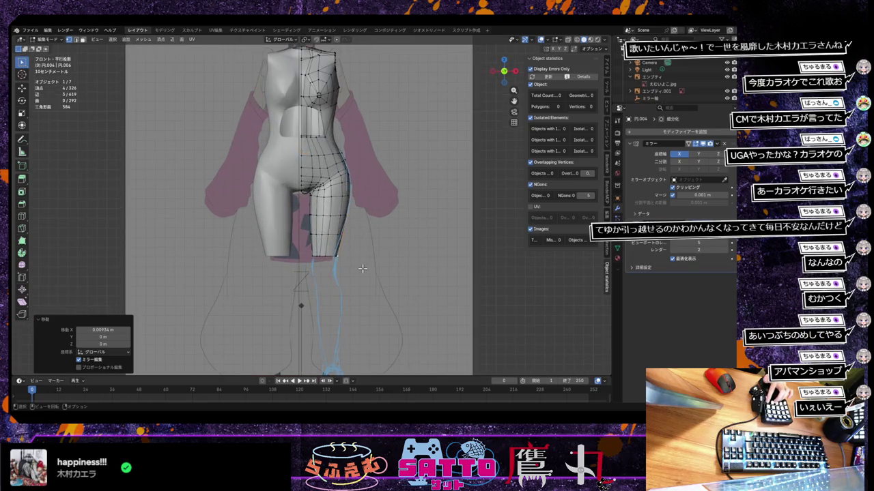
pyautogui.scroll(1, 362, 269)
pyautogui.scroll(1, 362, 269)
pyautogui.scroll(-1, 361, 270)
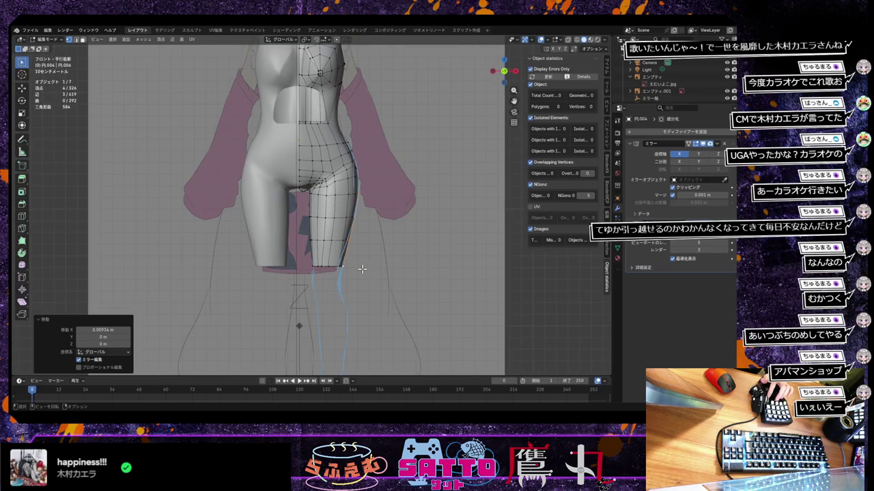
pyautogui.scroll(1, 362, 269)
pyautogui.scroll(-2, 362, 269)
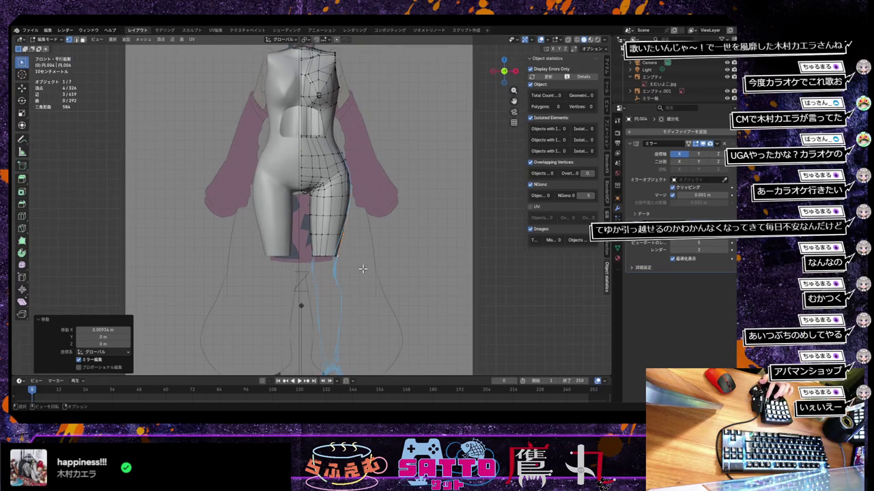
pyautogui.scroll(-1, 362, 269)
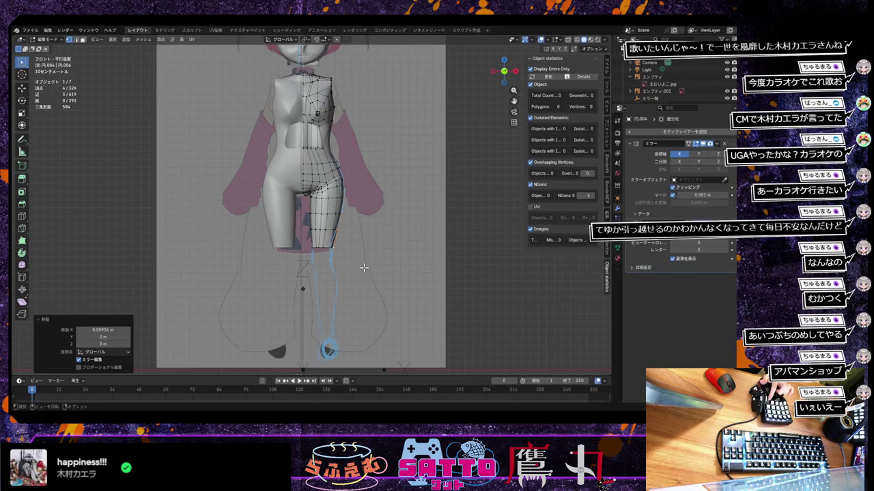
pyautogui.keyDown('alt'); pyautogui.click(318, 247); pyautogui.keyUp('alt')
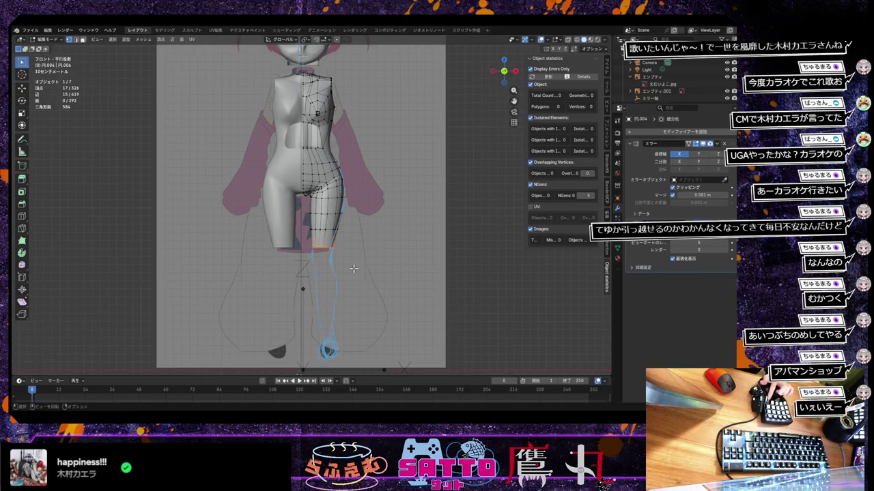
pyautogui.scroll(2, 353, 272)
pyautogui.scroll(1, 353, 271)
pyautogui.scroll(1, 354, 271)
pyautogui.scroll(-1, 354, 271)
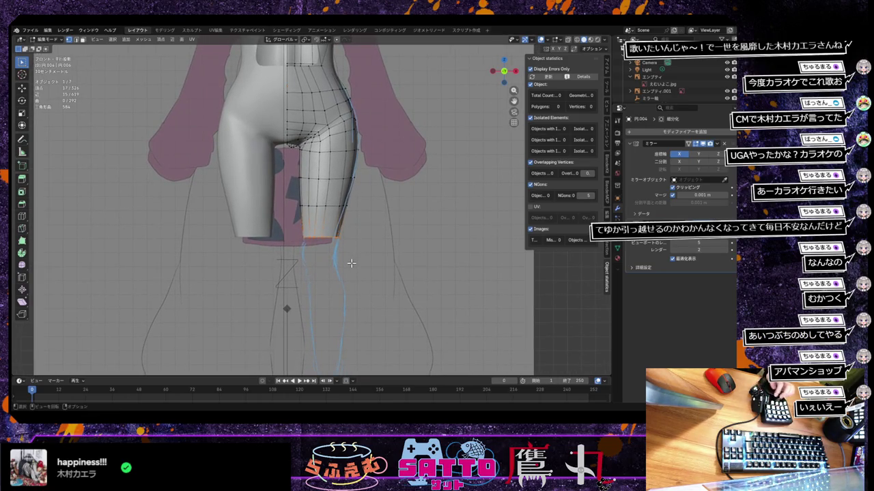
# Bring the bottom loop 0.02853 m straight down along Z
pyautogui.press('g')
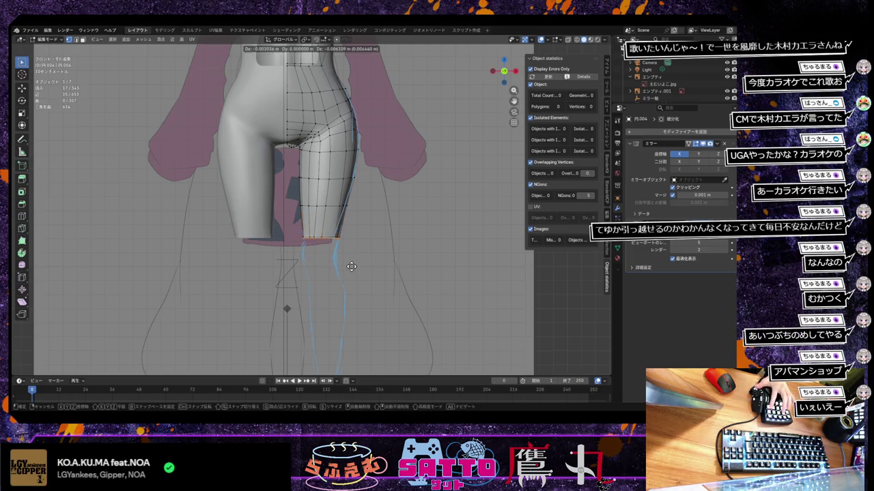
pyautogui.press('y')
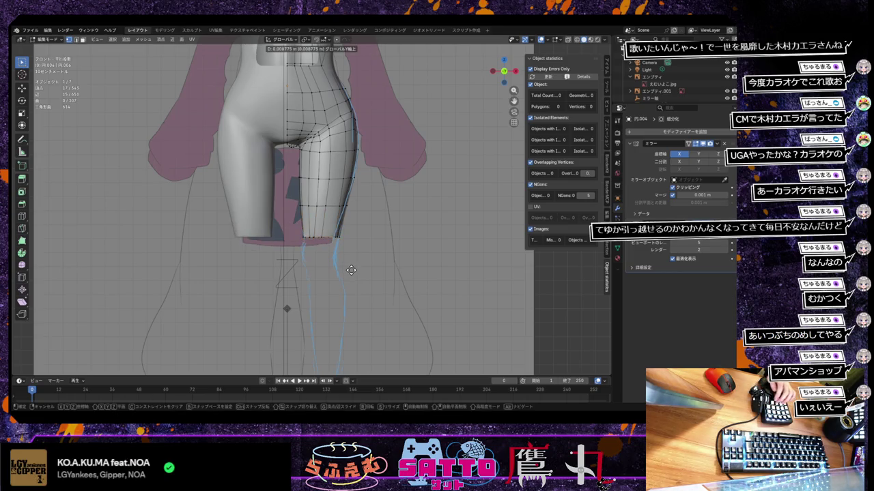
pyautogui.press('z')
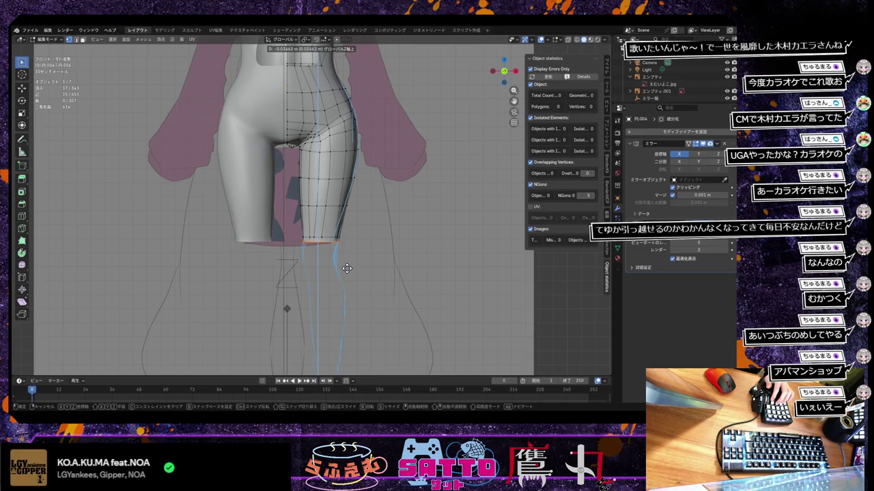
pyautogui.click(346, 267)
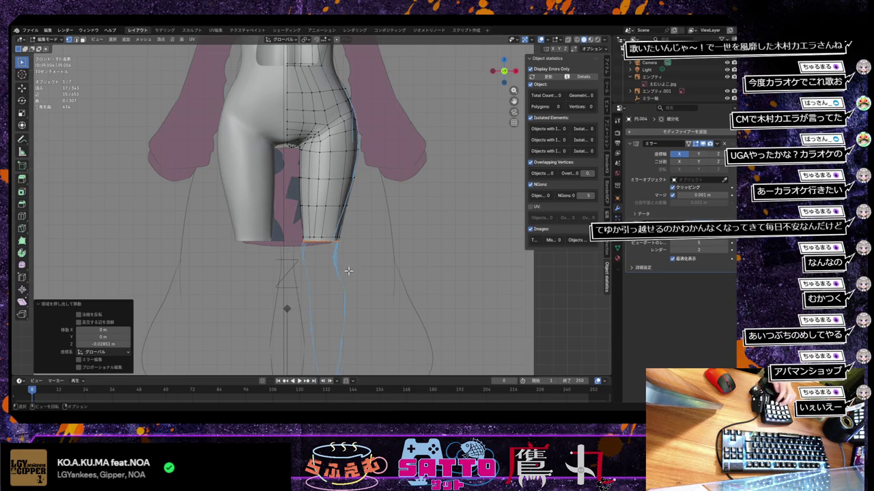
# Extrude the bottom loop down along Z toward the knee and scale it to 0.807
pyautogui.press('e')
pyautogui.press('z')
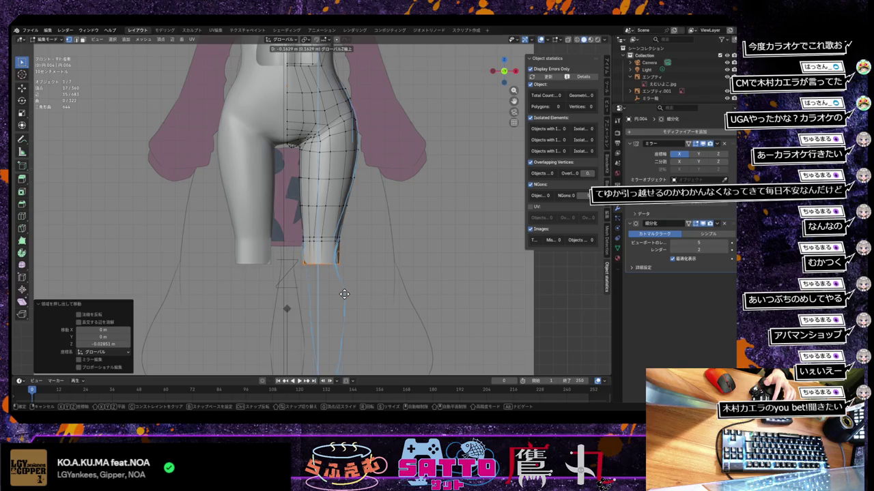
pyautogui.click(345, 294)
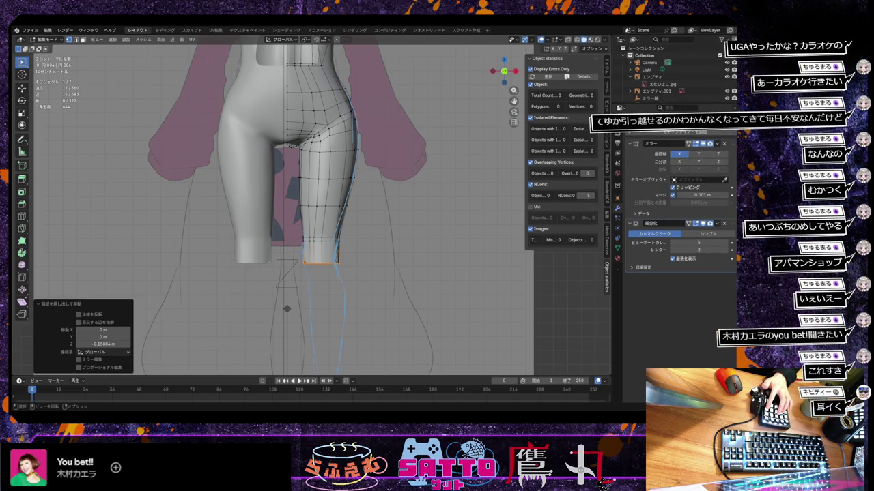
pyautogui.press('s')
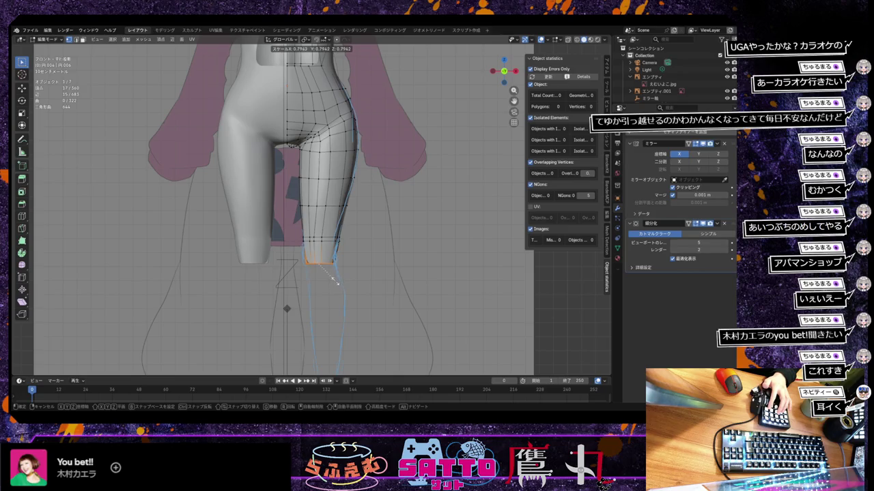
pyautogui.click(335, 282)
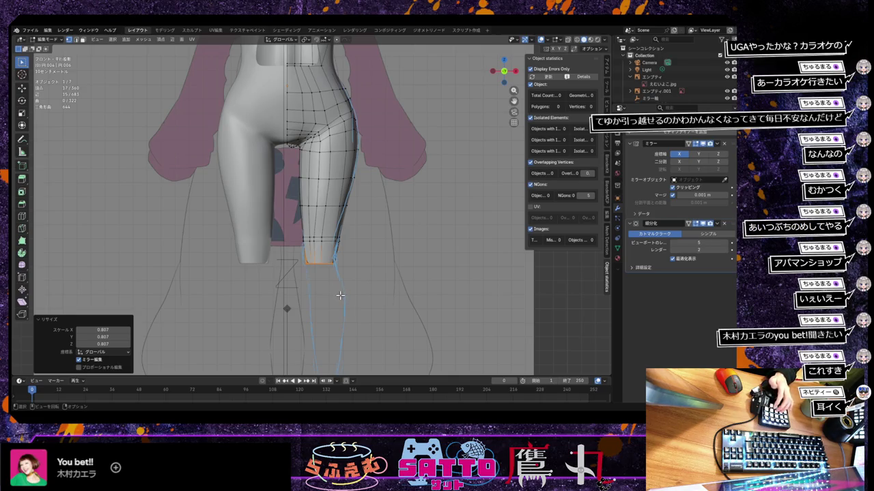
# Extend another ring 0.0448 m further down along Z
pyautogui.press('g')
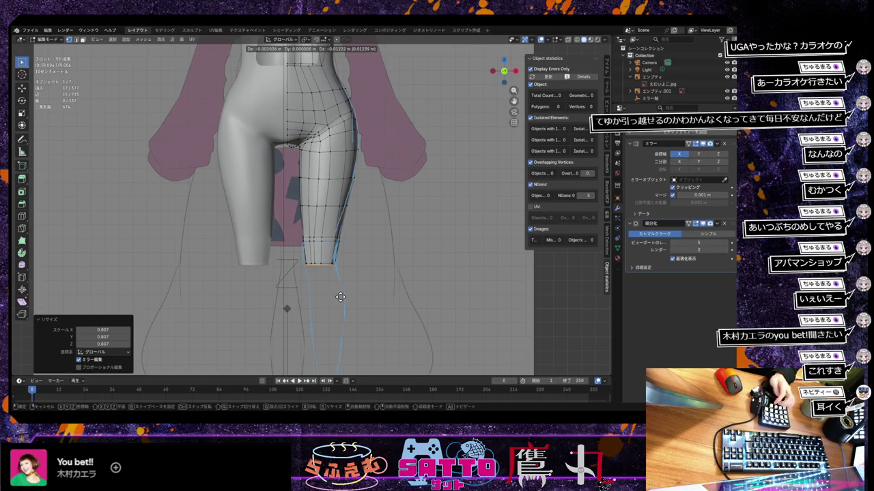
pyautogui.press('z')
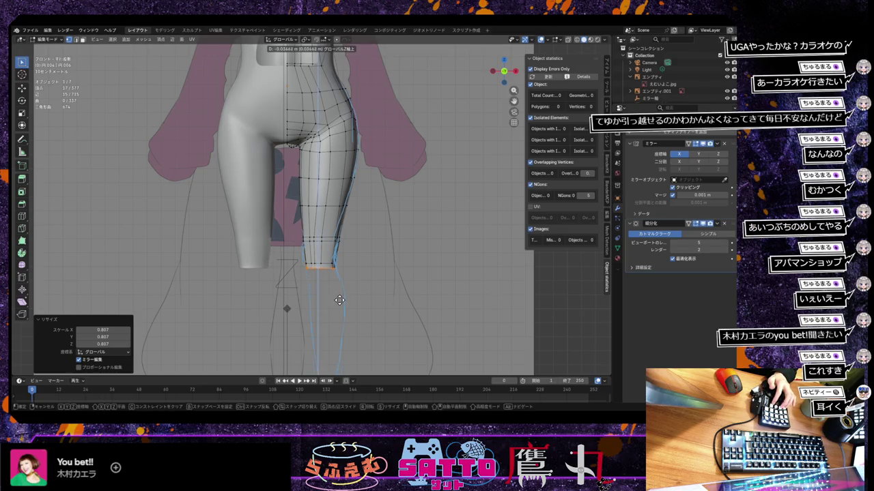
pyautogui.click(340, 301)
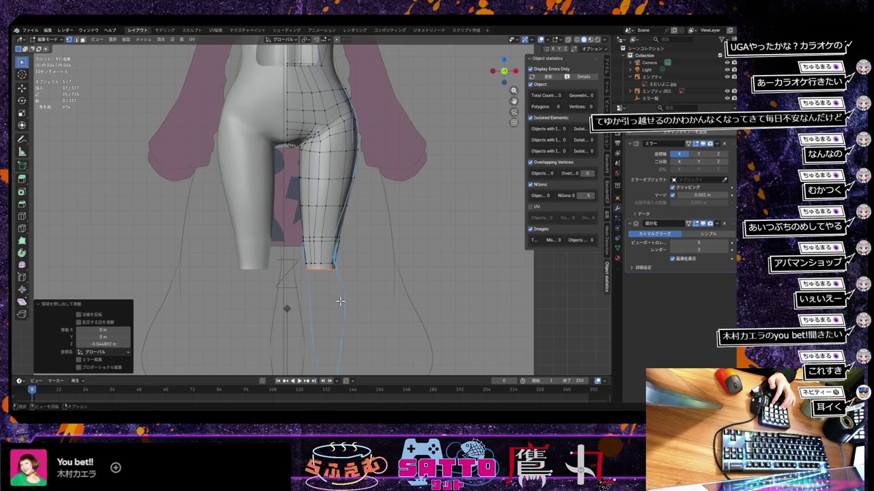
pyautogui.scroll(-1, 344, 314)
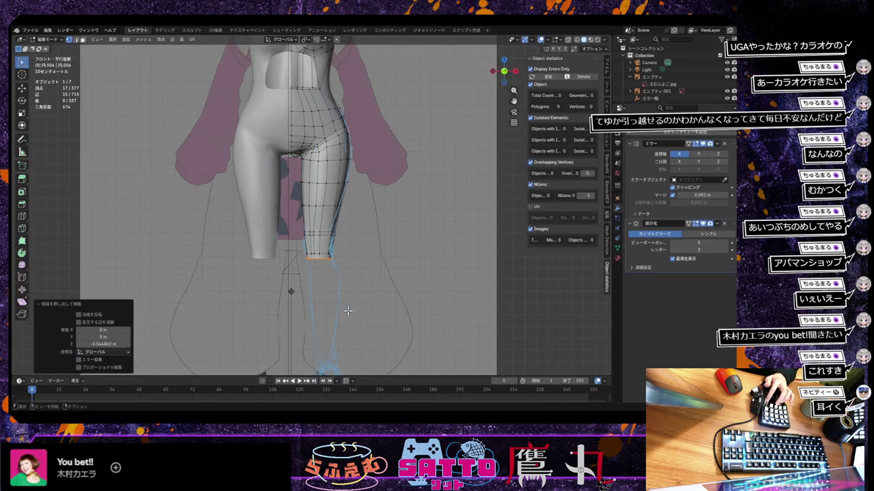
# Extrude a new ring from the leg's end and shift it sideways along X
pyautogui.scroll(-1, 347, 310)
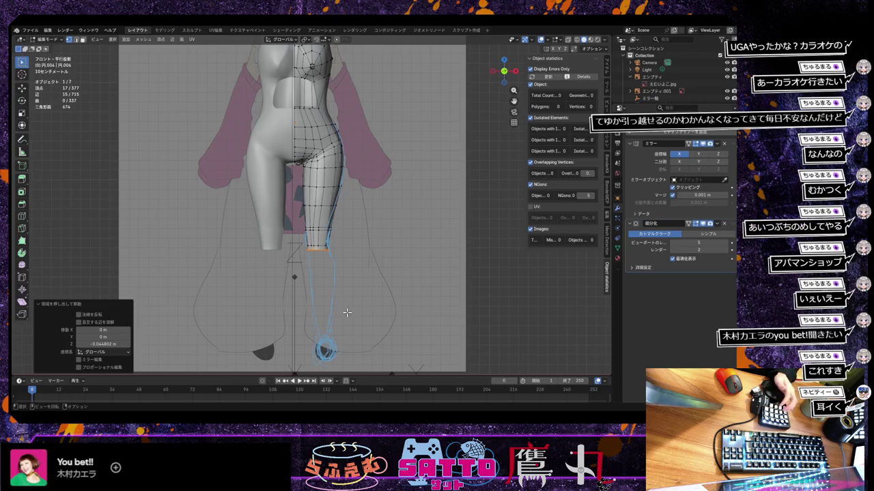
pyautogui.press('e')
pyautogui.press('z')
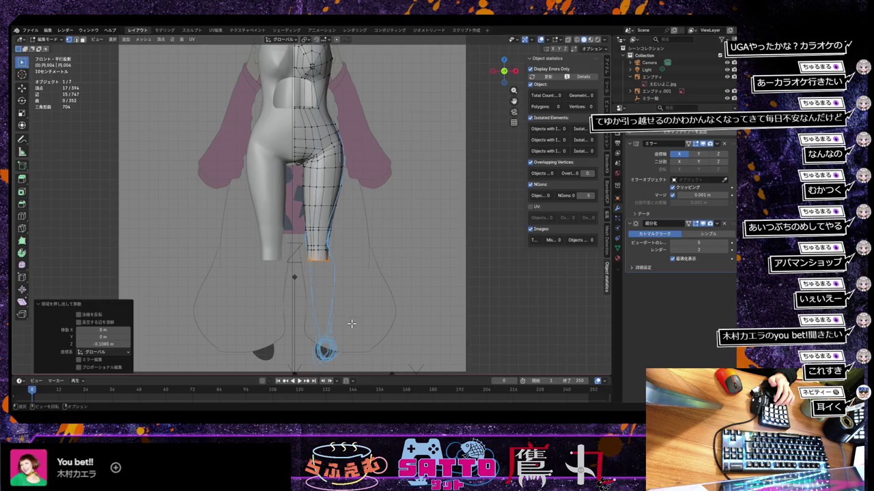
pyautogui.press('x')
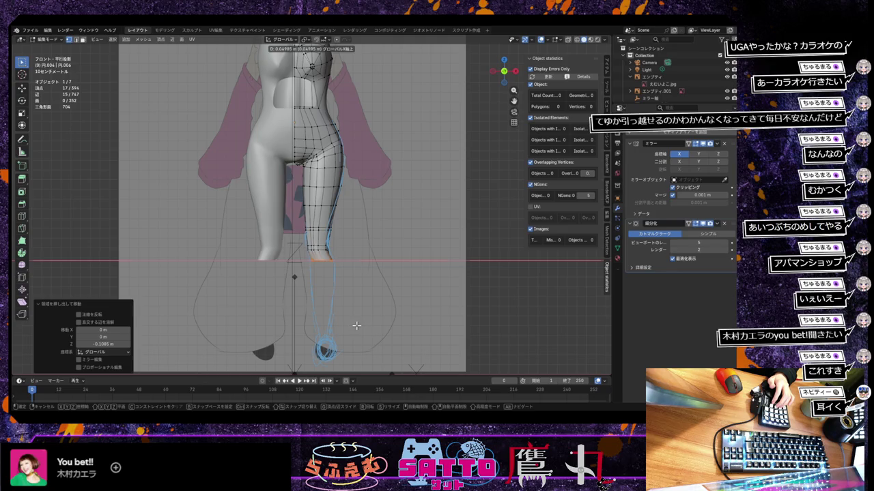
pyautogui.click(357, 325)
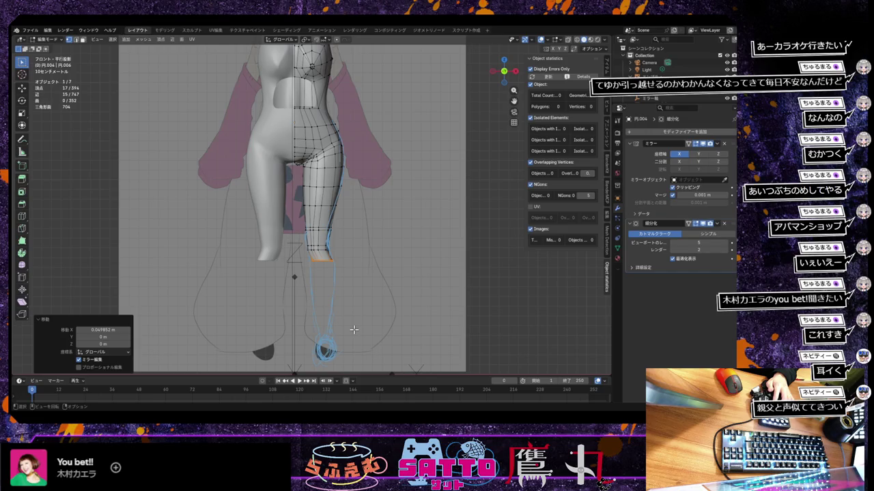
# Extrude the lower leg further down, undoing an unwanted extra extrusion
pyautogui.press('e')
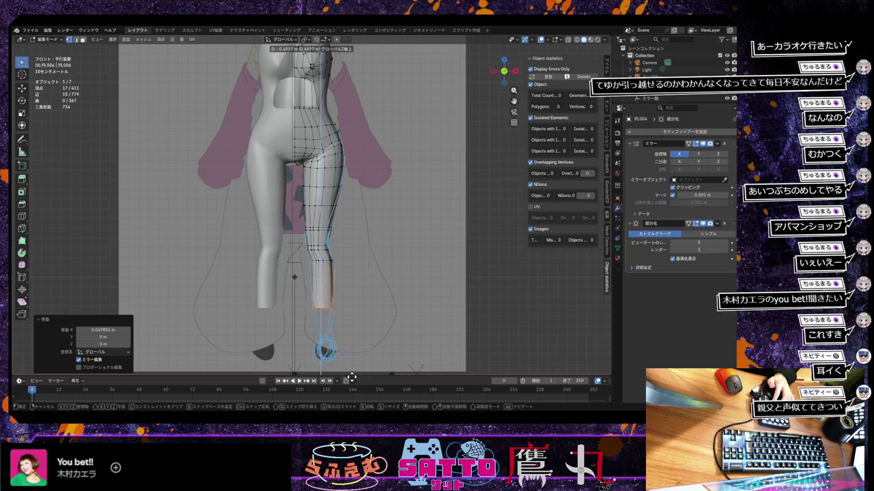
pyautogui.click(352, 366)
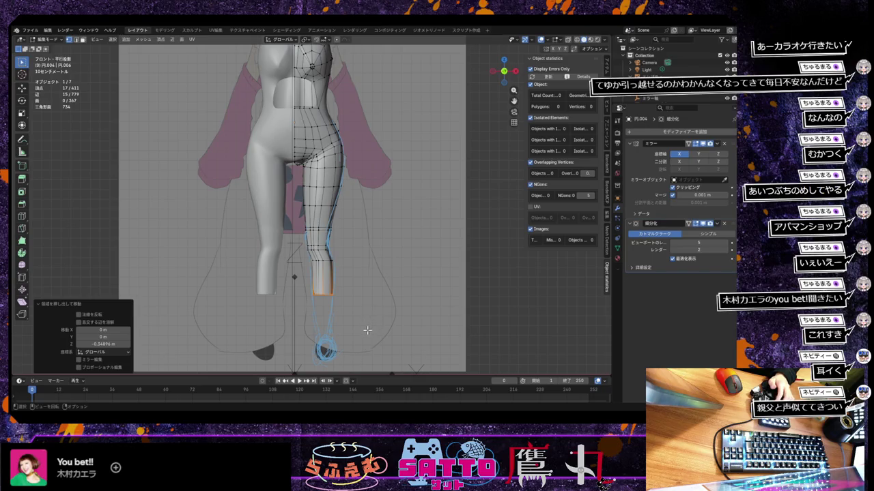
pyautogui.press('e')
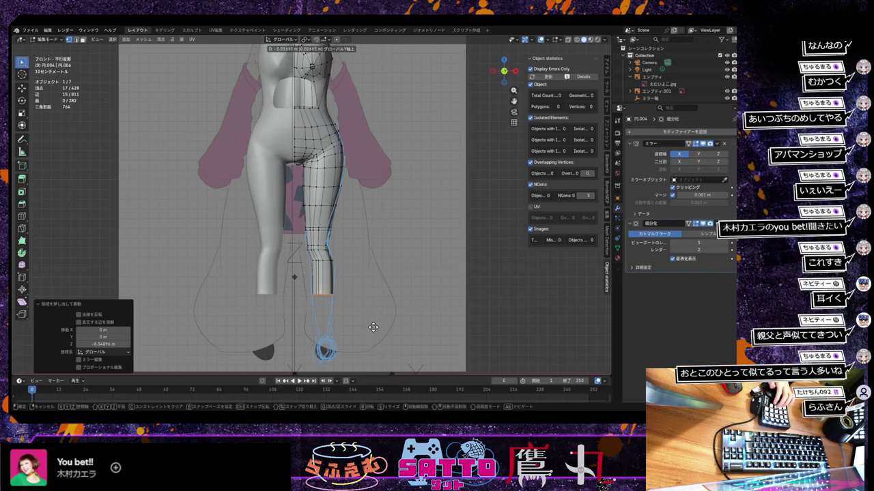
pyautogui.click(372, 327)
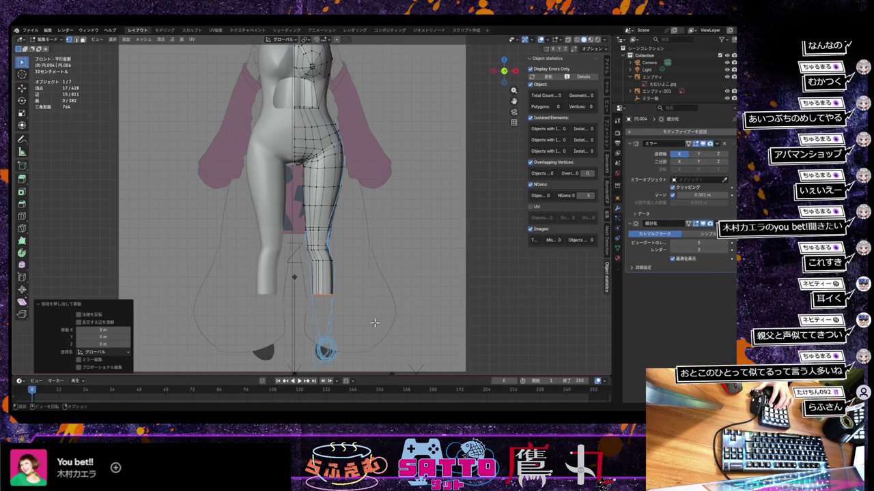
pyautogui.hotkey('ctrl', 'z')
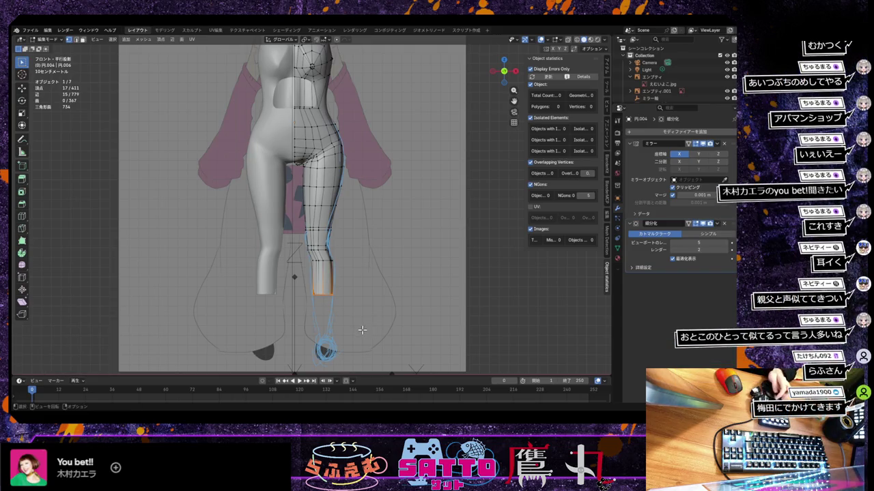
# Extrude 0.39588 m down to the ankle, scale to 0.577, nudge 0.02346 m along X
pyautogui.press('e')
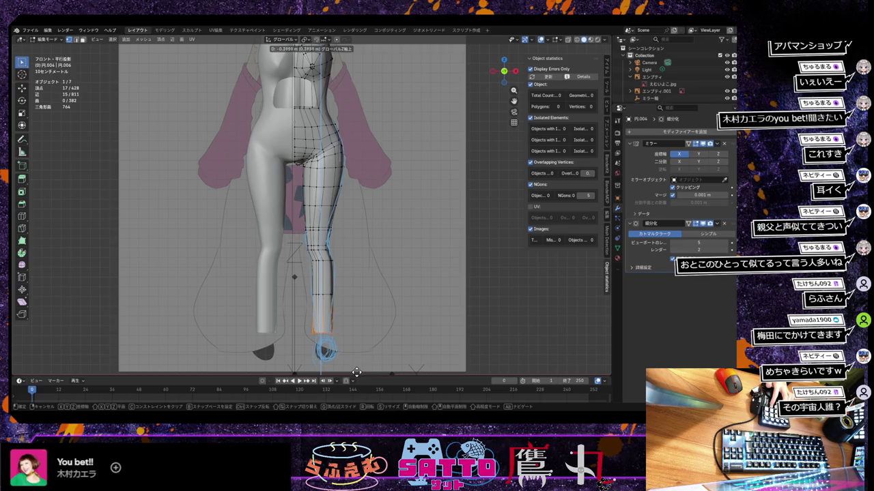
pyautogui.click(356, 372)
pyautogui.press('s')
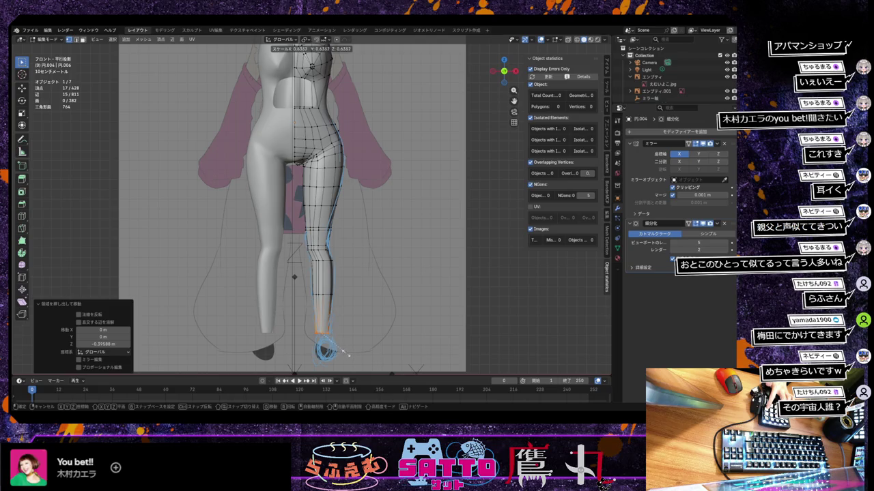
pyautogui.click(344, 351)
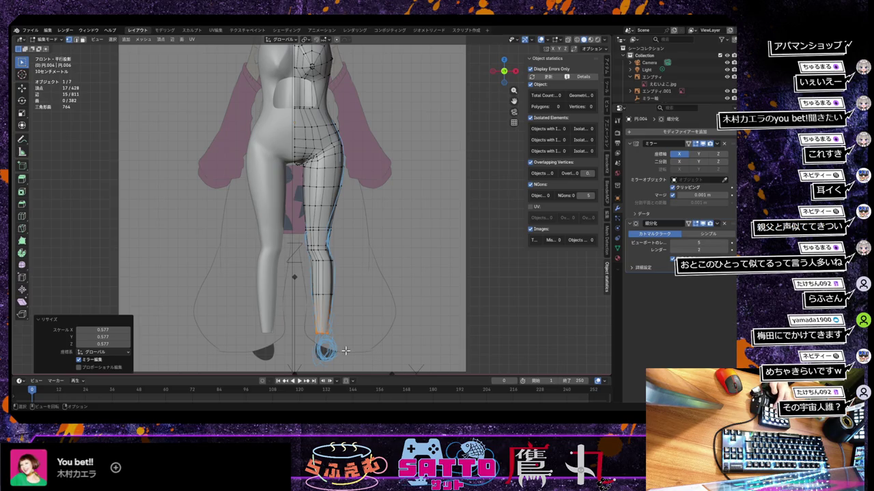
pyautogui.press('g')
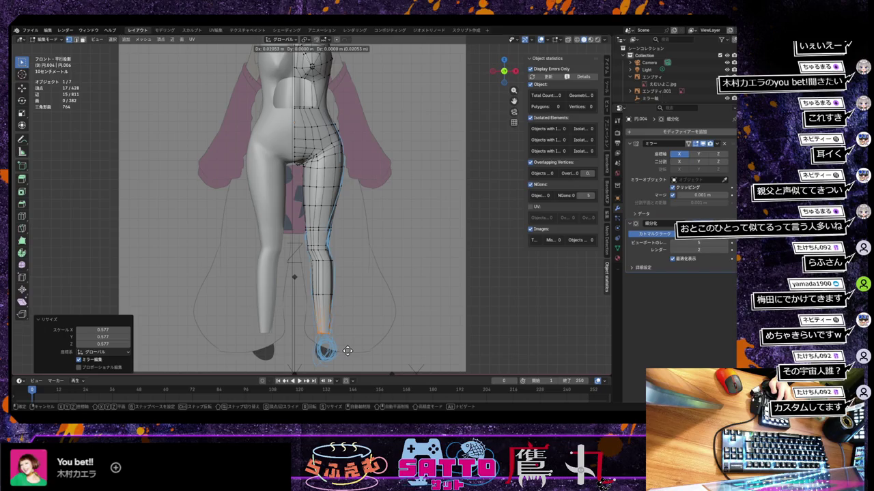
pyautogui.click(347, 351)
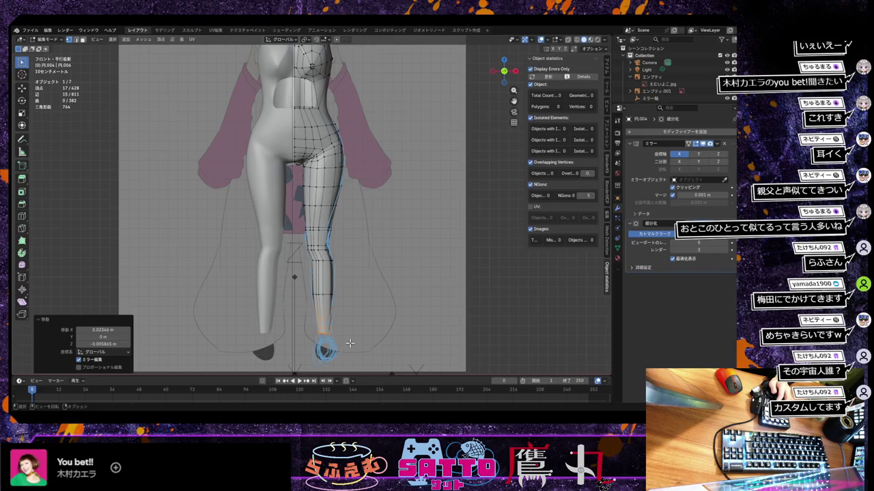
pyautogui.click(323, 266)
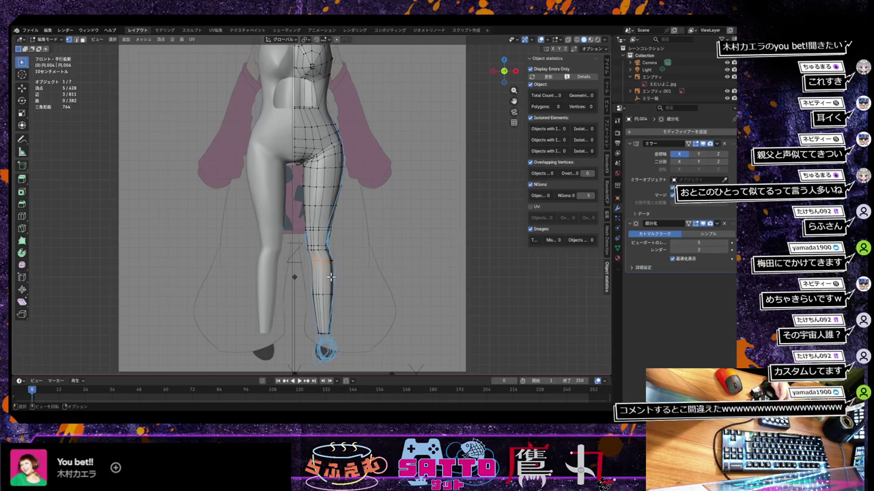
# Shift the selected knee vertices, then a short vertical knee chain, sideways along X
pyautogui.press('g')
pyautogui.press('x')
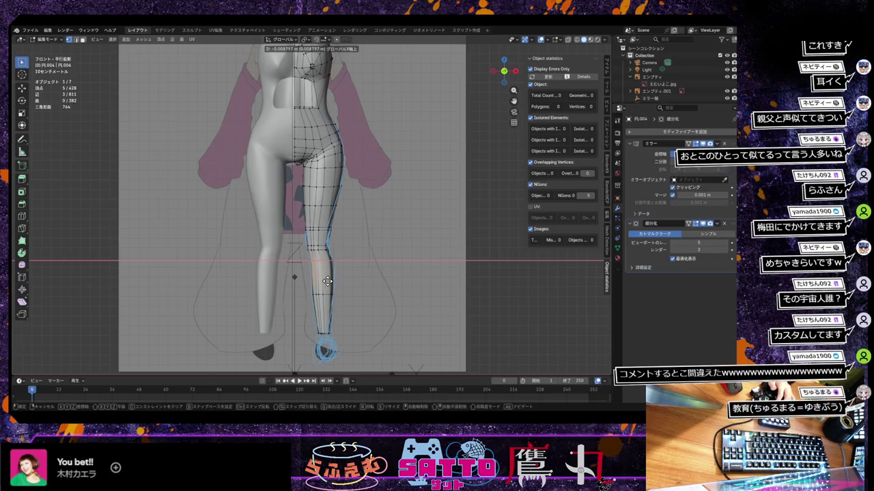
pyautogui.click(326, 281)
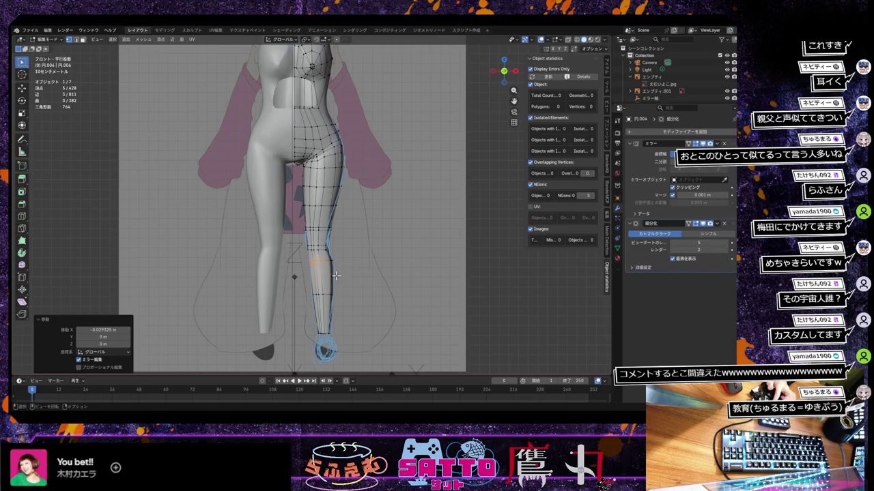
pyautogui.click(340, 269)
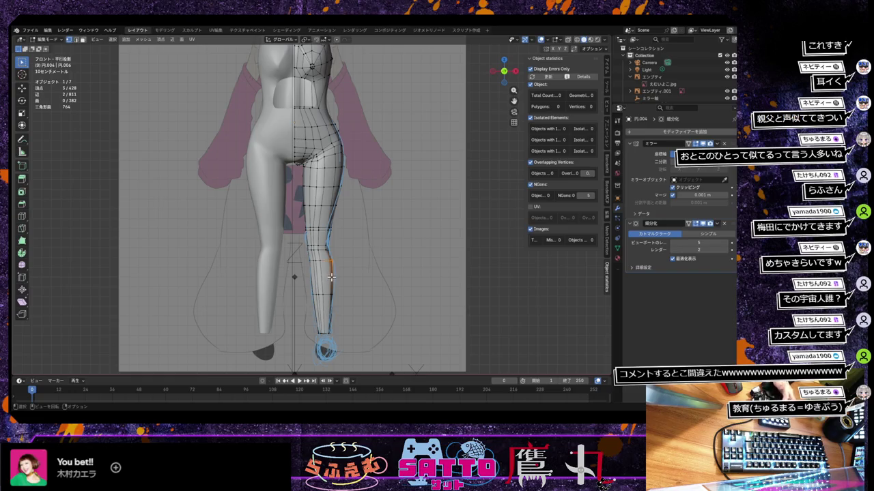
pyautogui.press('g')
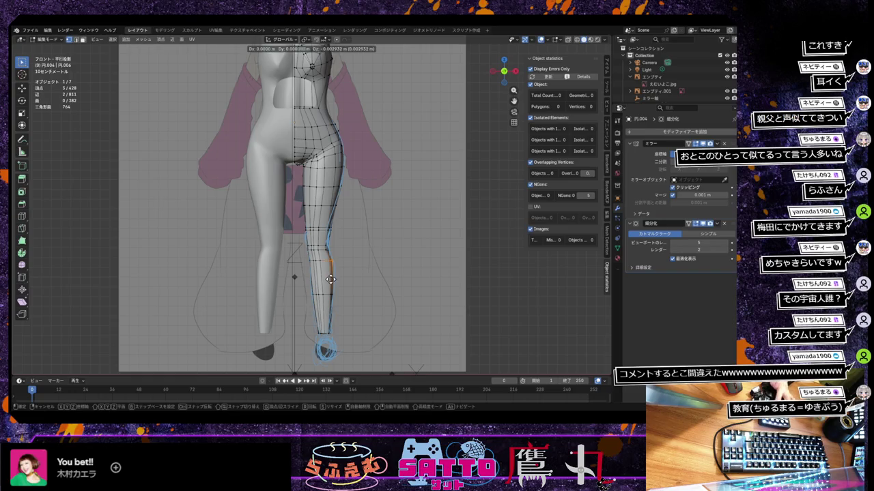
pyautogui.press('x')
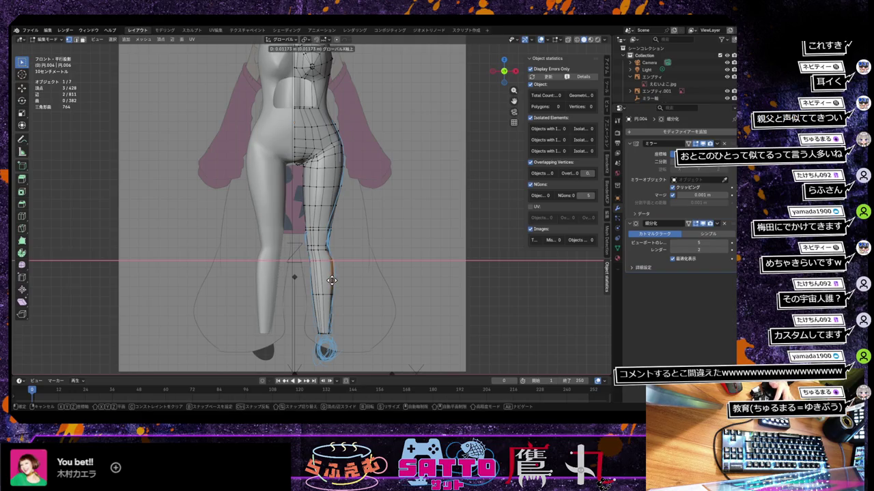
pyautogui.click(330, 280)
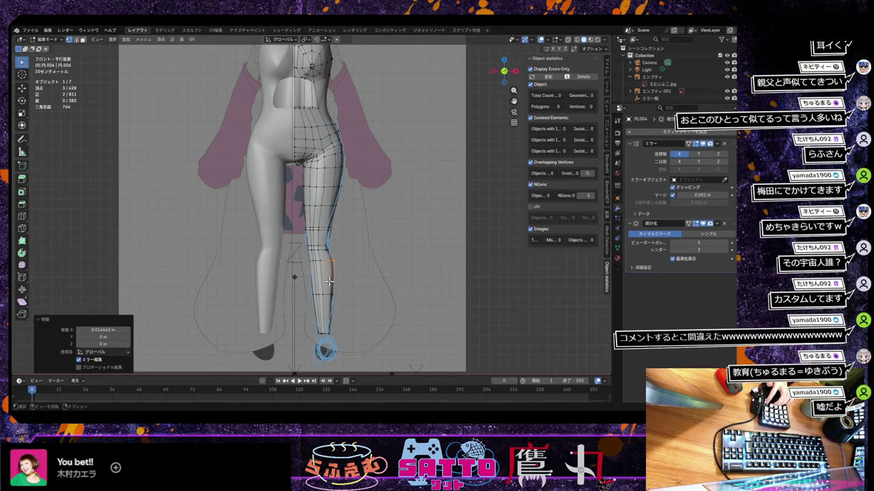
# Clear the leg selection and turn on X-ray to see the reference through the mesh
pyautogui.scroll(5, 330, 279)
pyautogui.scroll(-2, 341, 300)
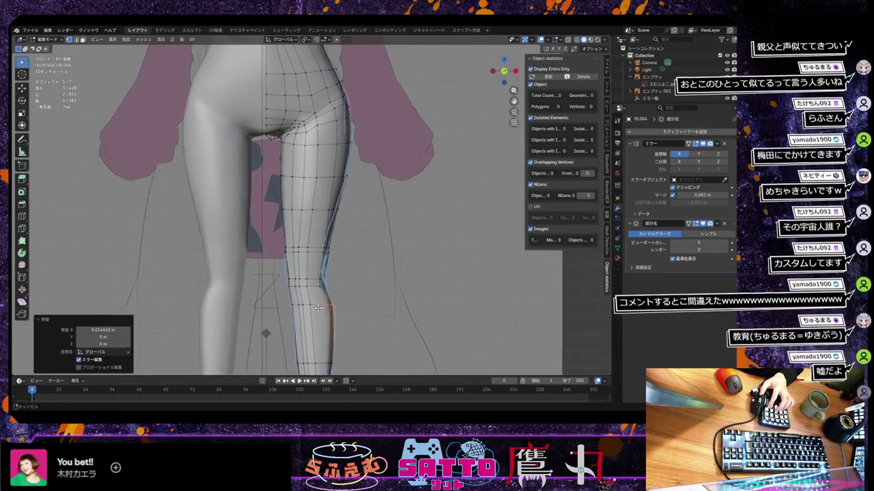
pyautogui.click(323, 290)
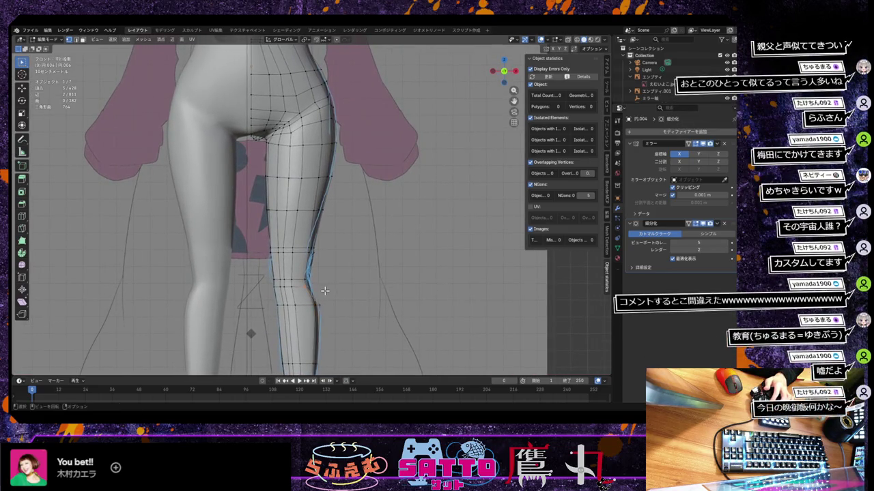
pyautogui.click(568, 41)
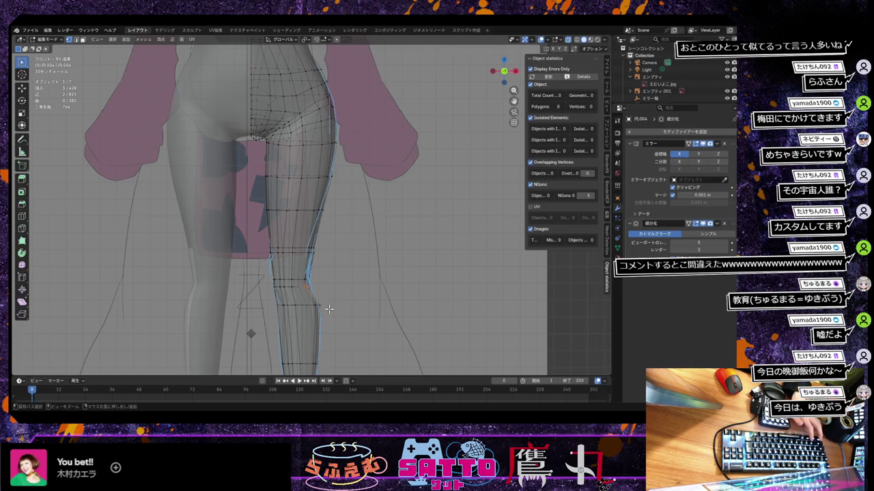
# Select a strip of lower-leg edges and shift it along X to the reference outline
pyautogui.keyDown('ctrl'); pyautogui.click(329, 309); pyautogui.keyUp('ctrl')
pyautogui.keyDown('ctrl'); pyautogui.click(328, 310); pyautogui.keyUp('ctrl')
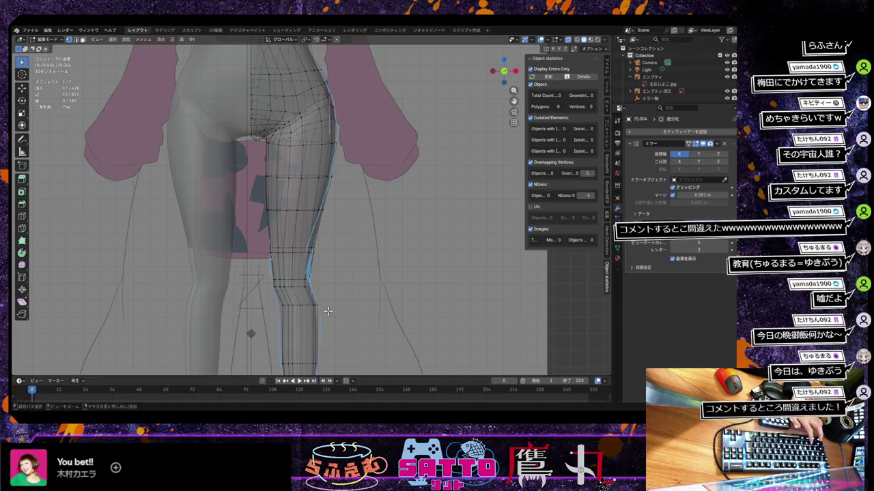
pyautogui.keyDown('alt'); pyautogui.click(315, 313); pyautogui.keyUp('alt')
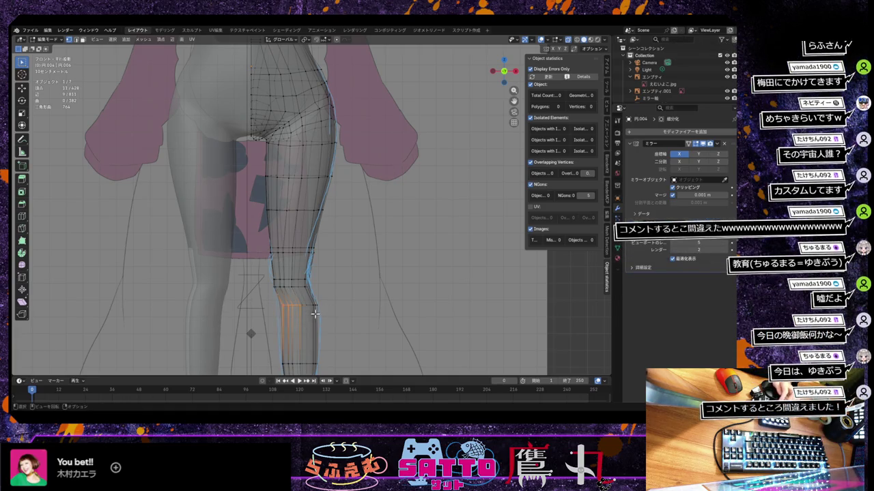
pyautogui.press('g')
pyautogui.press('x')
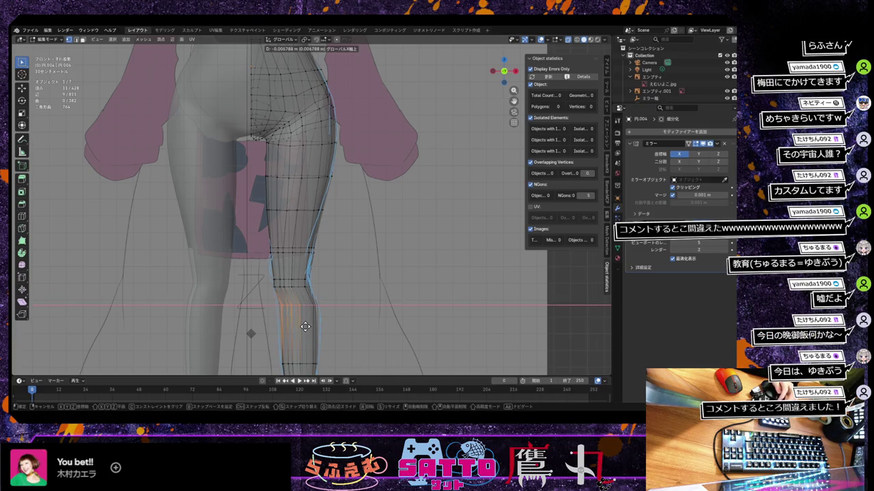
pyautogui.click(302, 329)
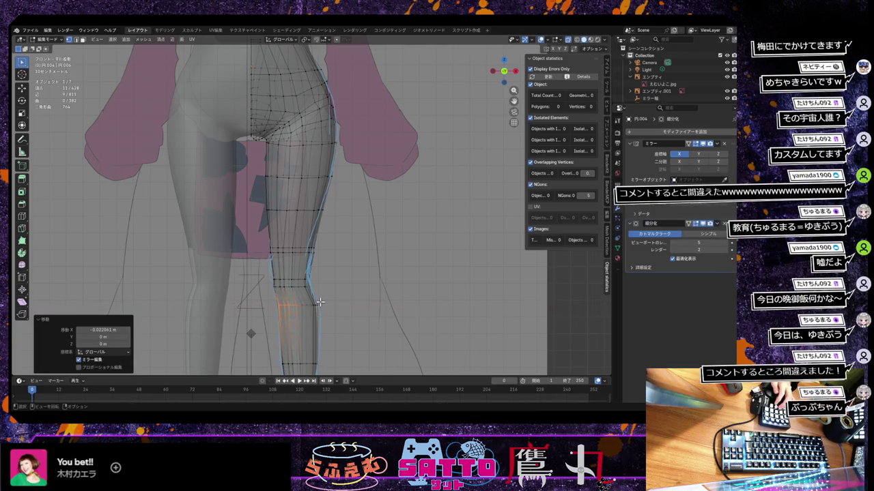
# Shift the vertical knee edge run sideways along X
pyautogui.keyDown('alt'); pyautogui.click(324, 312); pyautogui.keyUp('alt')
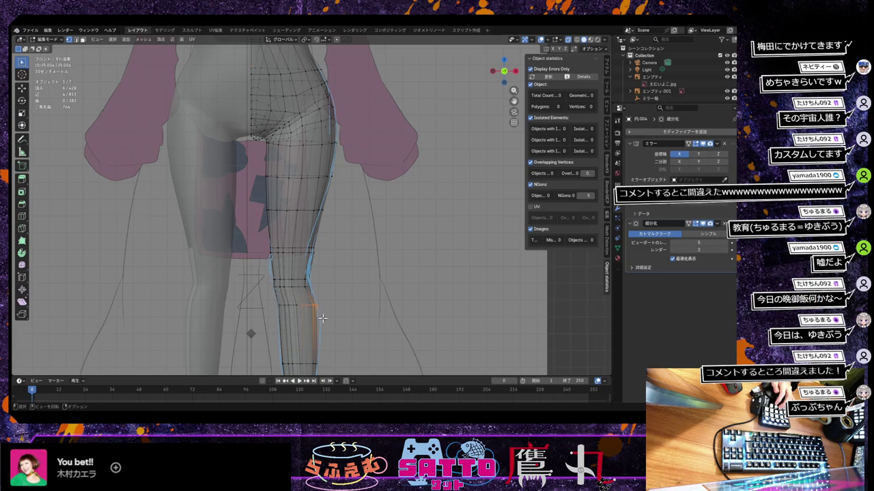
pyautogui.press('g')
pyautogui.press('x')
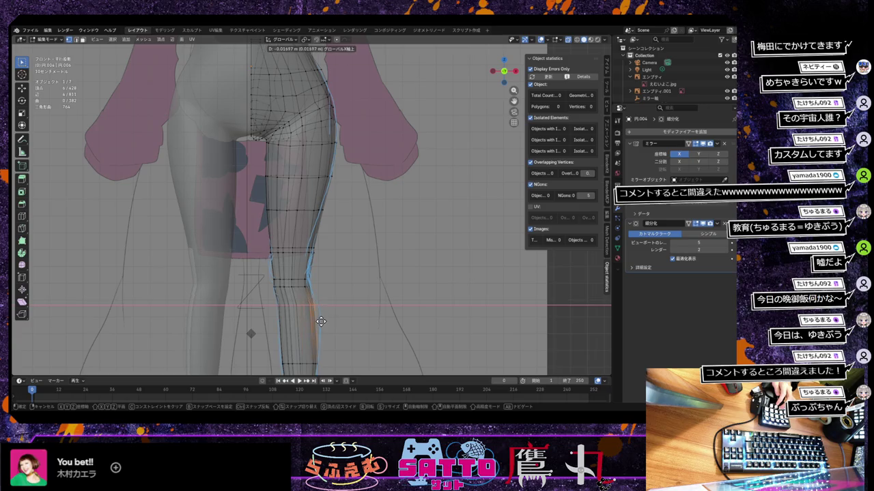
pyautogui.click(324, 322)
pyautogui.scroll(1, 328, 318)
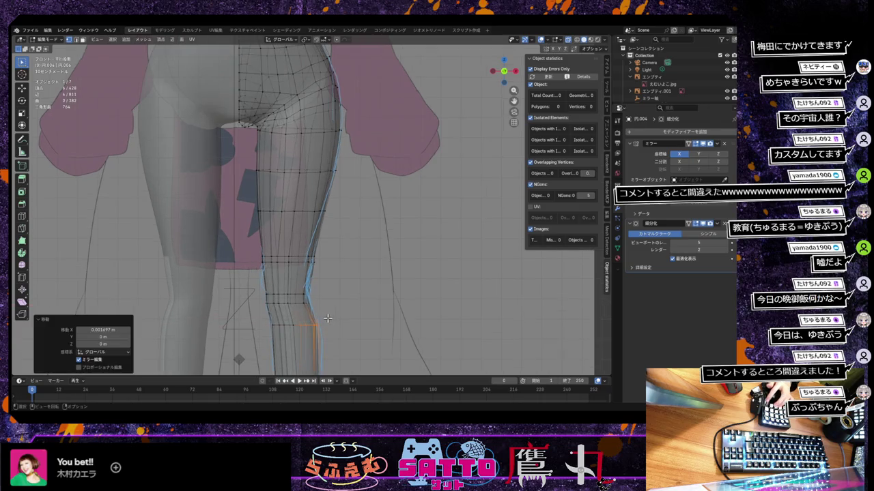
pyautogui.scroll(-2, 327, 318)
pyautogui.scroll(-2, 328, 317)
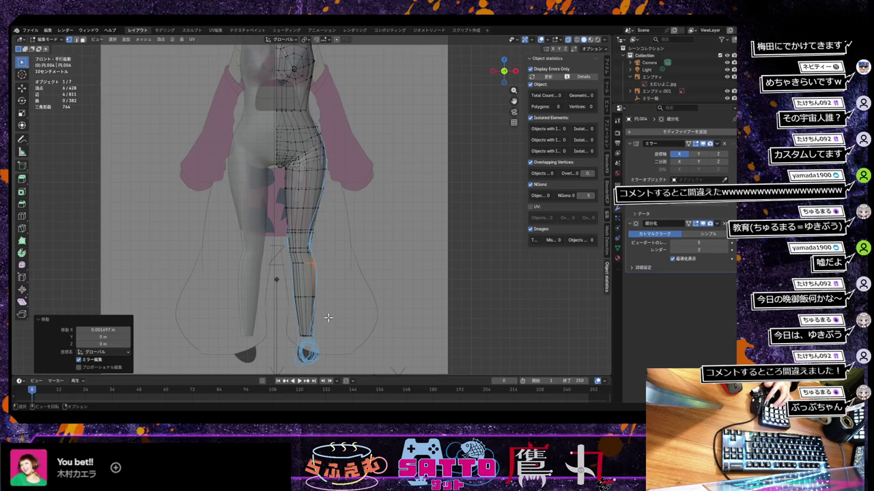
pyautogui.scroll(-1, 328, 318)
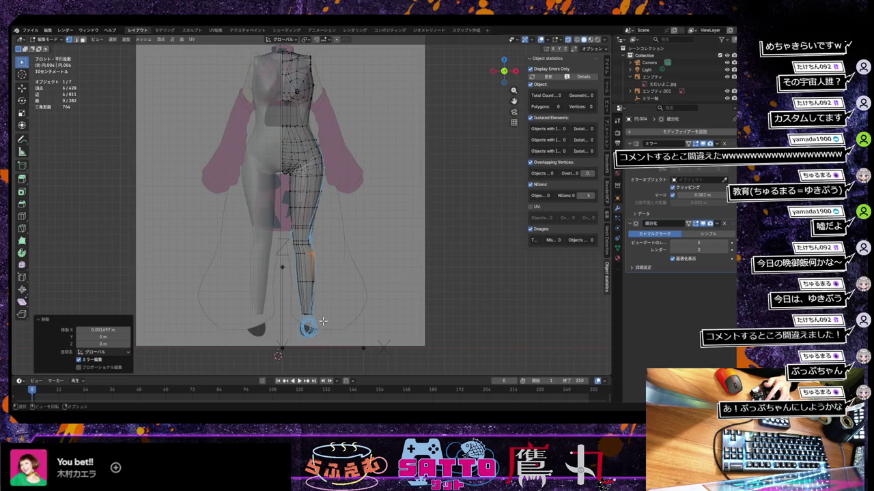
pyautogui.scroll(1, 319, 322)
pyautogui.scroll(1, 319, 322)
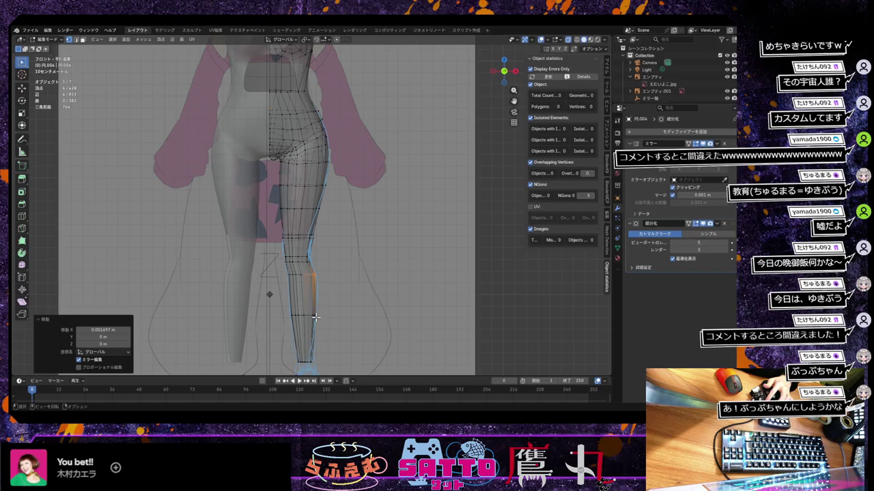
# Move an inner leg edge and another lower-leg edge along X to match the outline
pyautogui.click(292, 285)
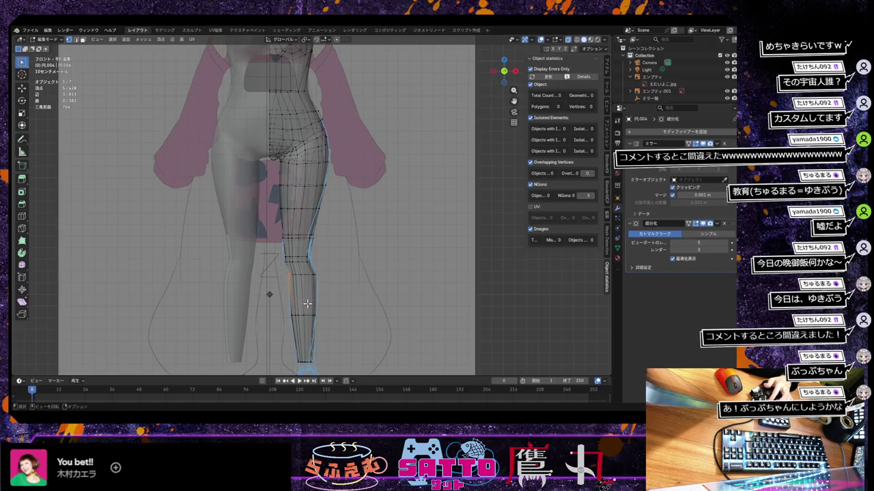
pyautogui.press('g')
pyautogui.press('x')
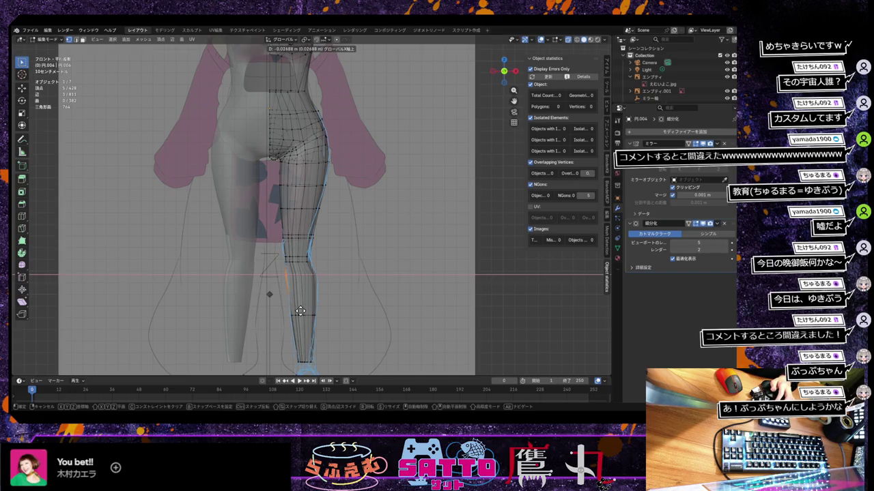
pyautogui.click(301, 311)
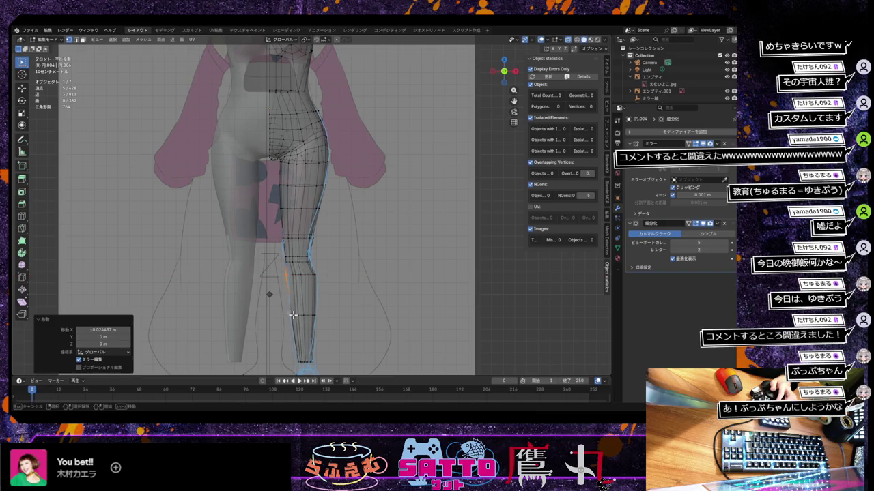
pyautogui.click(298, 320)
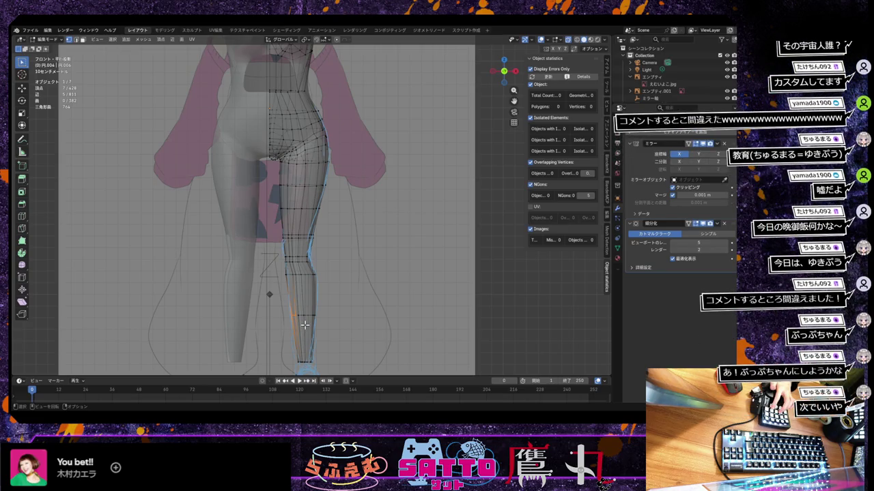
pyautogui.press('g')
pyautogui.press('x')
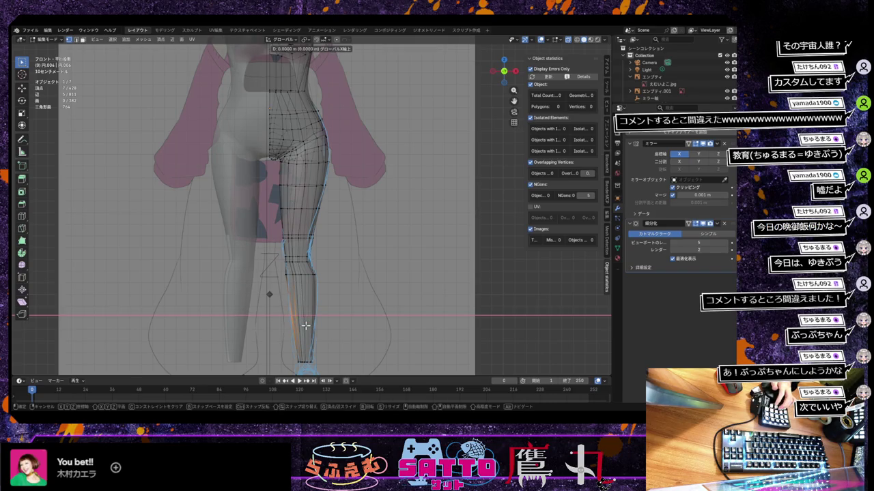
pyautogui.click(308, 326)
# Raise the box-selected lower-knee vertices slightly along Z
pyautogui.moveTo(286, 311); pyautogui.dragTo(305, 330)
pyautogui.press('g')
pyautogui.press('z')
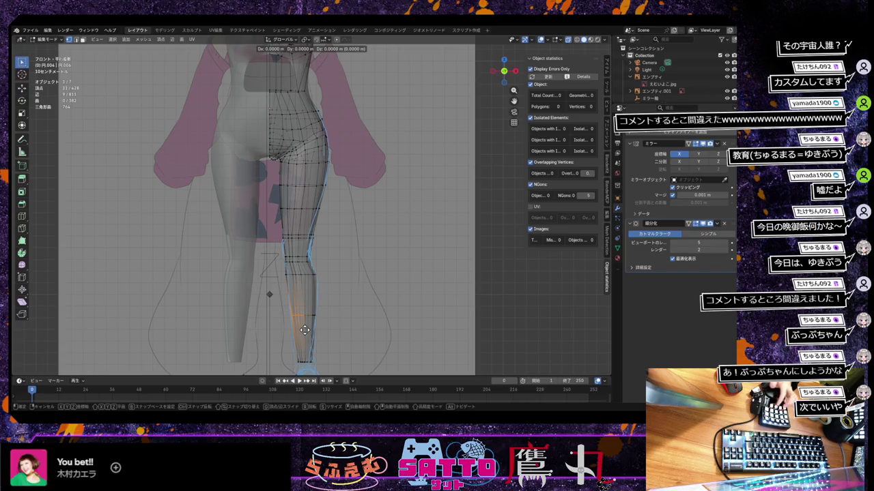
pyautogui.click(302, 330)
# Shift the box-selected group of shin vertices sideways along X
pyautogui.moveTo(284, 310); pyautogui.dragTo(303, 327)
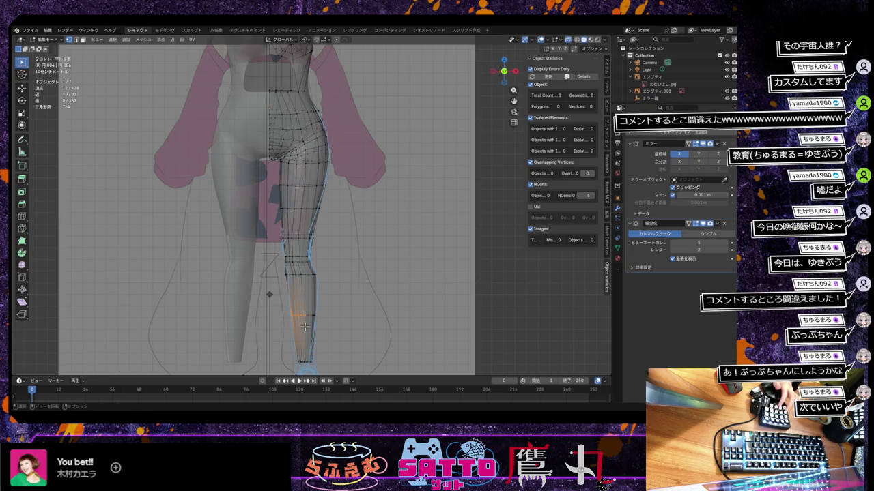
pyautogui.press('g')
pyautogui.press('x')
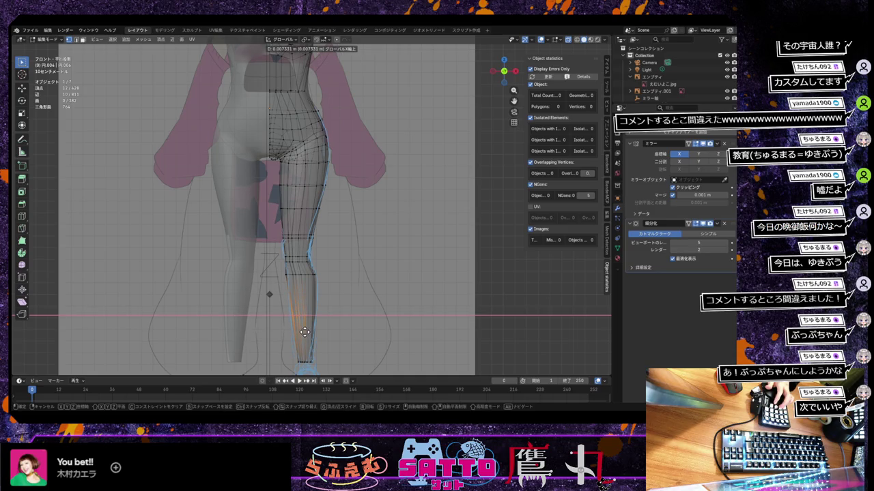
pyautogui.click(305, 332)
# Trim the selection with circle select and shift the remaining vertices along X
pyautogui.press('c')
pyautogui.middleClick(291, 287)
pyautogui.rightClick(291, 287)
pyautogui.press('g')
pyautogui.press('x')
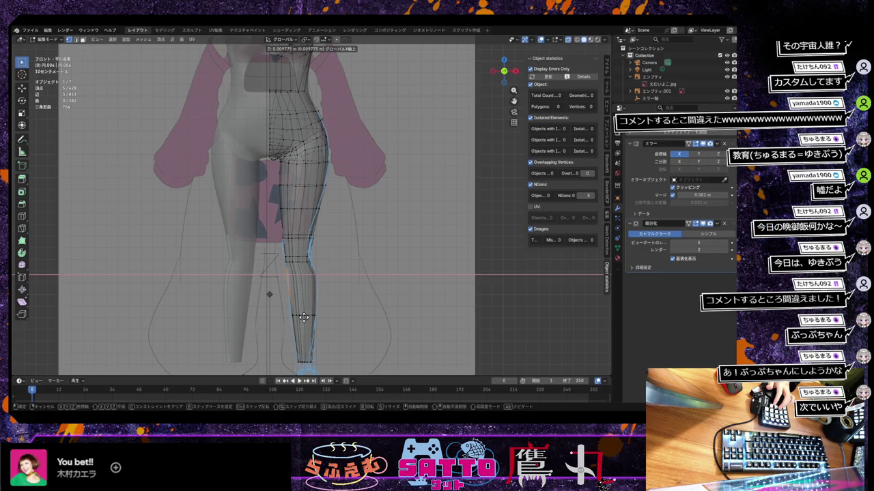
pyautogui.click(303, 316)
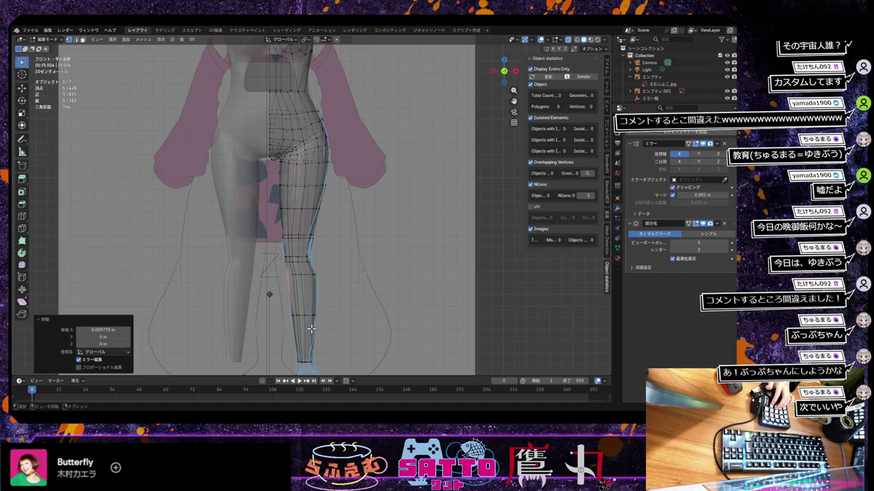
pyautogui.moveTo(311, 328)
pyautogui.mouseDown(button='middle')
pyautogui.moveTo(374, 308)
pyautogui.moveTo(348, 306)
pyautogui.moveTo(368, 298)
pyautogui.moveTo(348, 300)
pyautogui.moveTo(325, 313)
pyautogui.moveTo(357, 303)
pyautogui.mouseUp(button='middle')
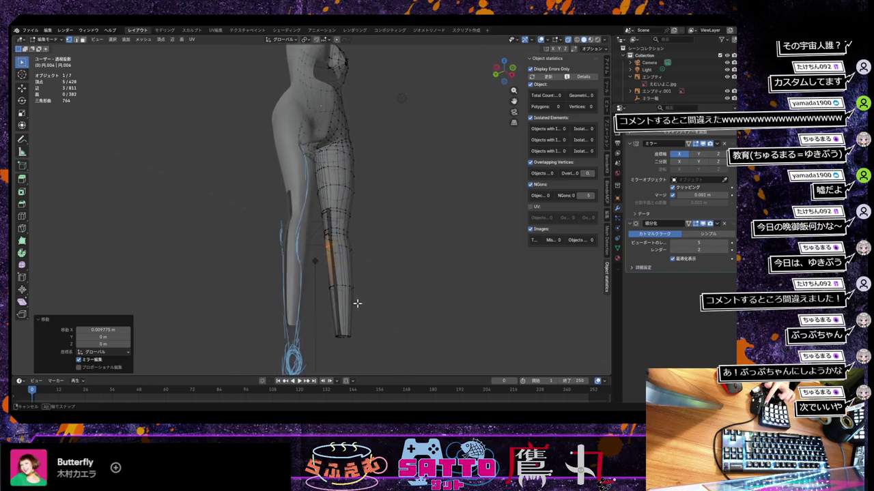
pyautogui.scroll(4, 350, 305)
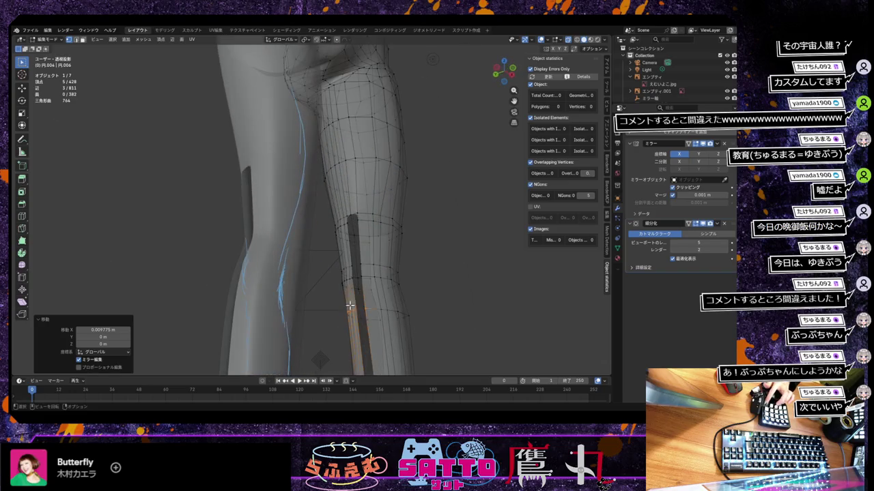
pyautogui.click(351, 215)
pyautogui.keyDown('shift'); pyautogui.click(355, 214); pyautogui.keyUp('shift')
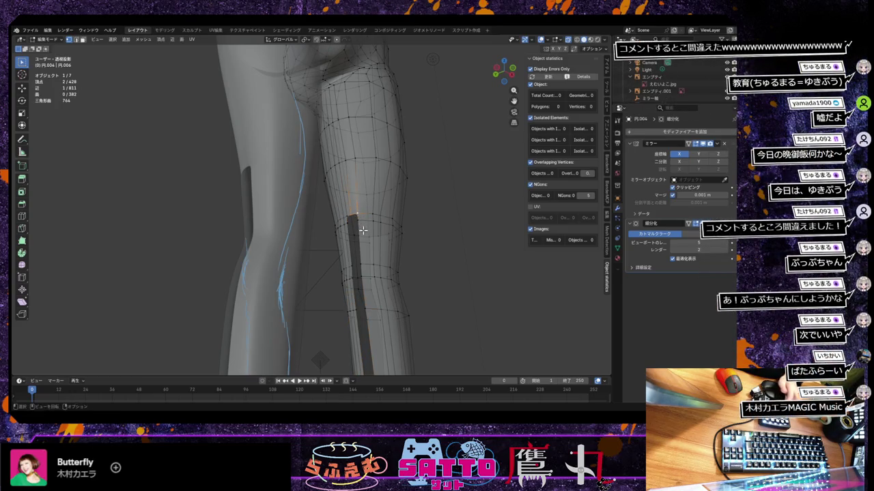
pyautogui.press('j')
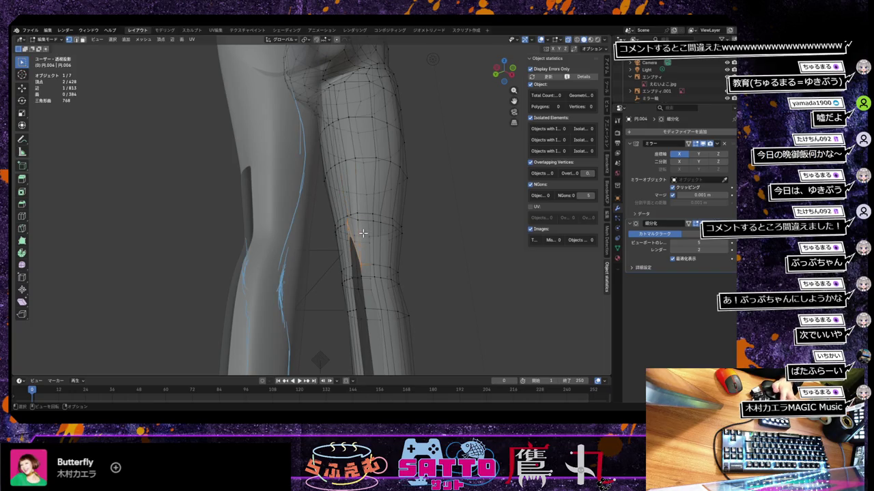
pyautogui.hotkey('ctrl', 'z')
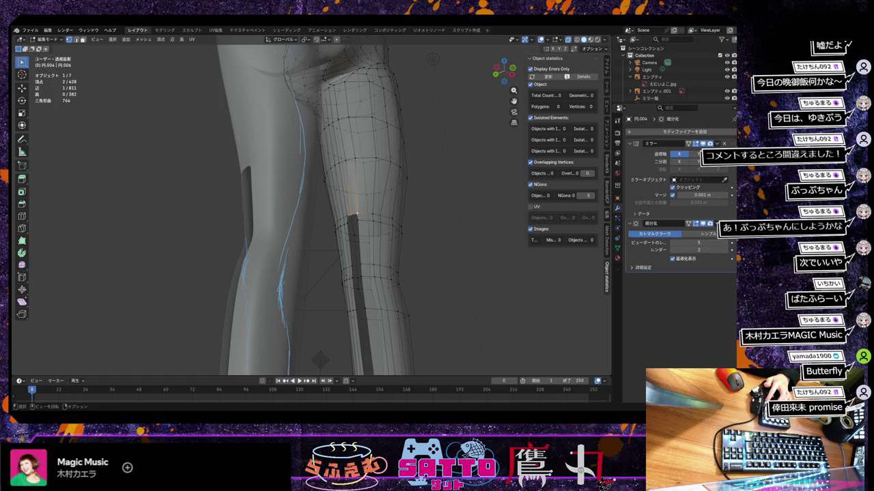
pyautogui.moveTo(311, 205); pyautogui.dragTo(331, 205, button='middle')
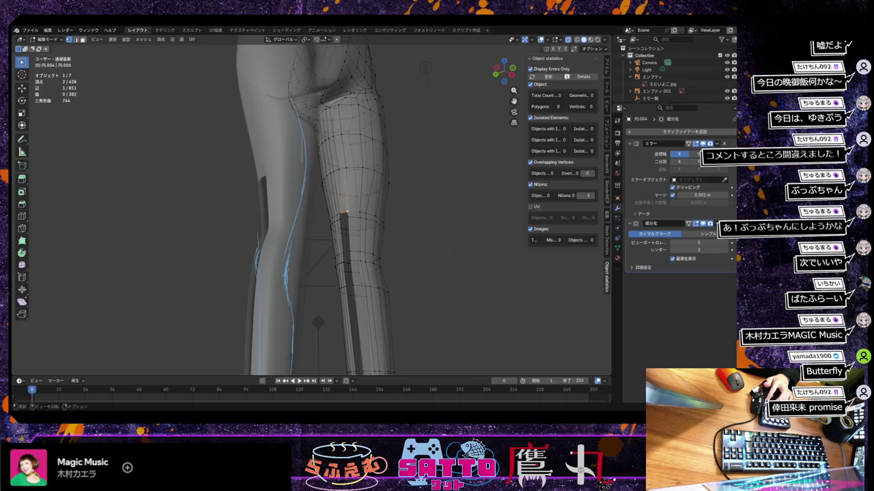
pyautogui.scroll(2, 307, 205)
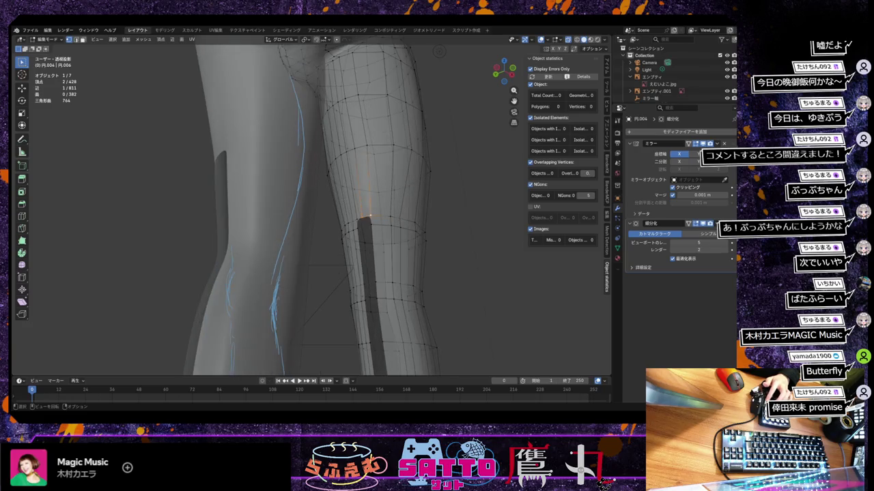
pyautogui.scroll(2, 311, 205)
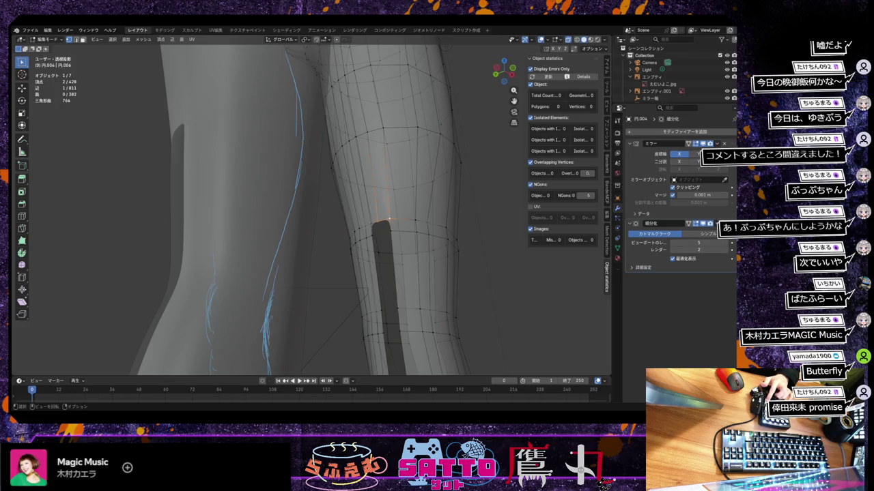
pyautogui.moveTo(311, 204); pyautogui.dragTo(291, 202, button='middle')
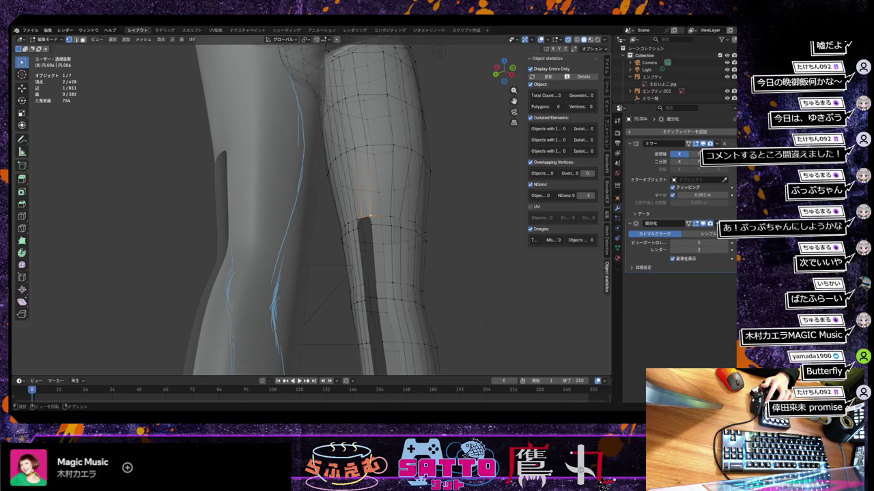
pyautogui.moveTo(311, 204); pyautogui.dragTo(287, 197, button='middle')
pyautogui.scroll(2, 311, 205)
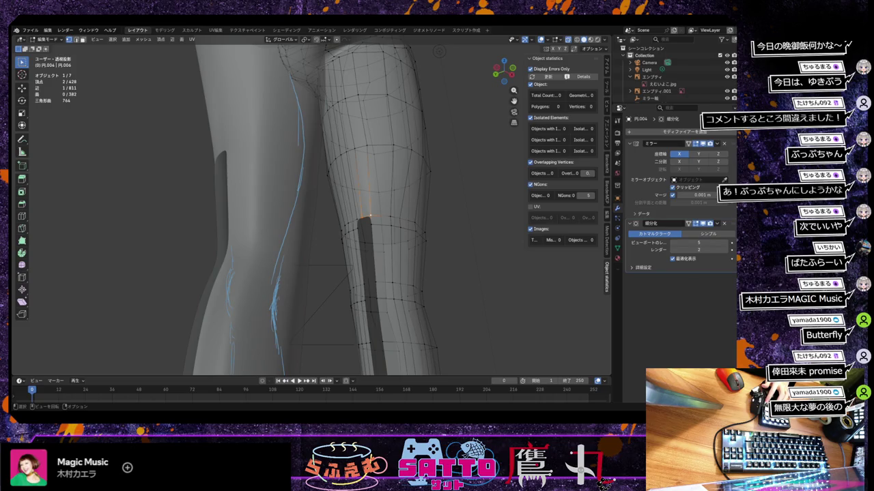
pyautogui.scroll(-2, 350, 217)
pyautogui.click(351, 217)
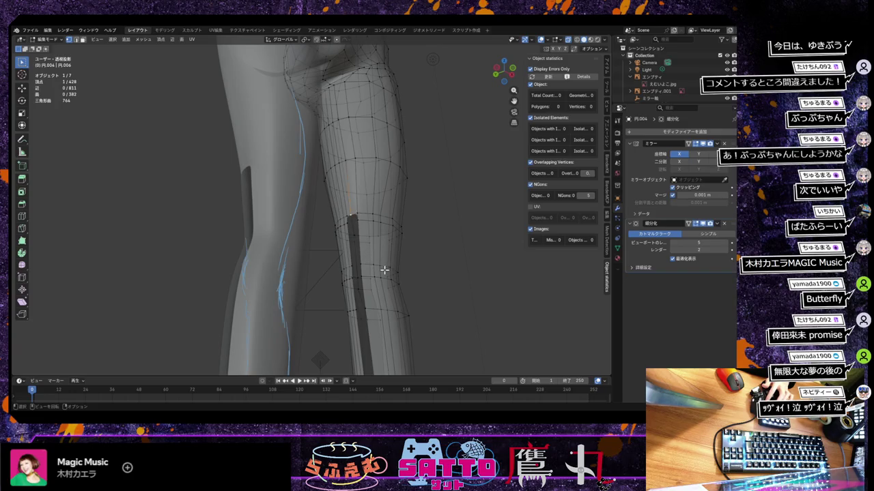
pyautogui.moveTo(385, 271); pyautogui.dragTo(388, 276, button='middle')
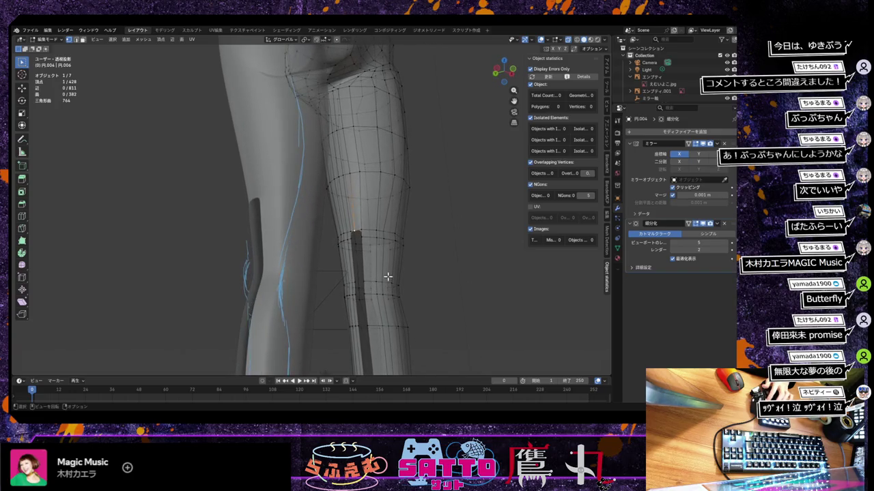
pyautogui.scroll(-2, 387, 275)
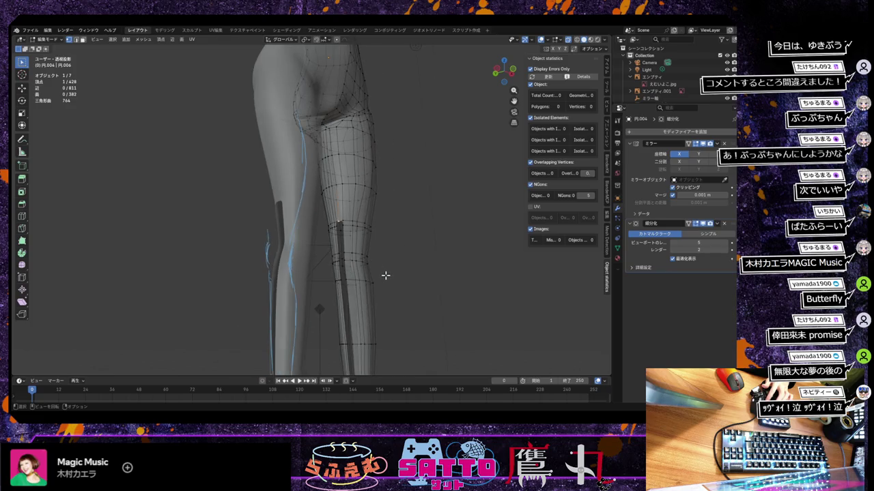
pyautogui.moveTo(389, 275)
pyautogui.mouseDown(button='middle')
pyautogui.moveTo(384, 284)
pyautogui.moveTo(403, 234)
pyautogui.mouseUp(button='middle')
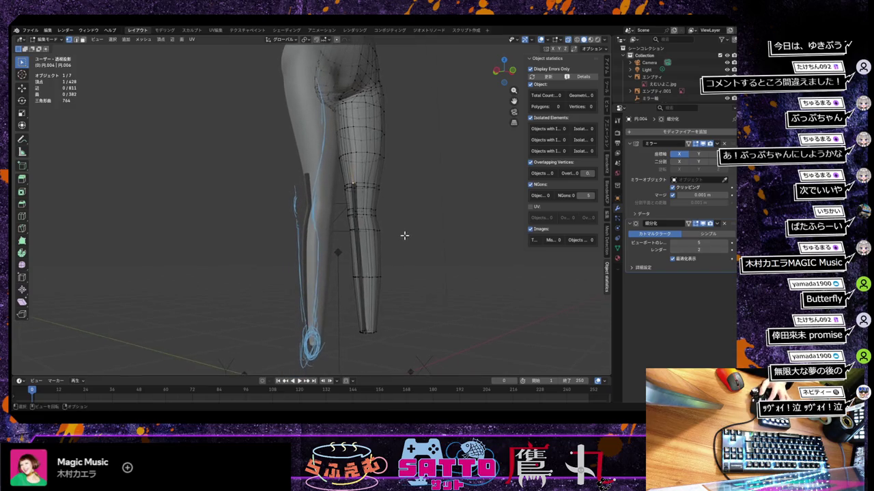
pyautogui.scroll(2, 389, 247)
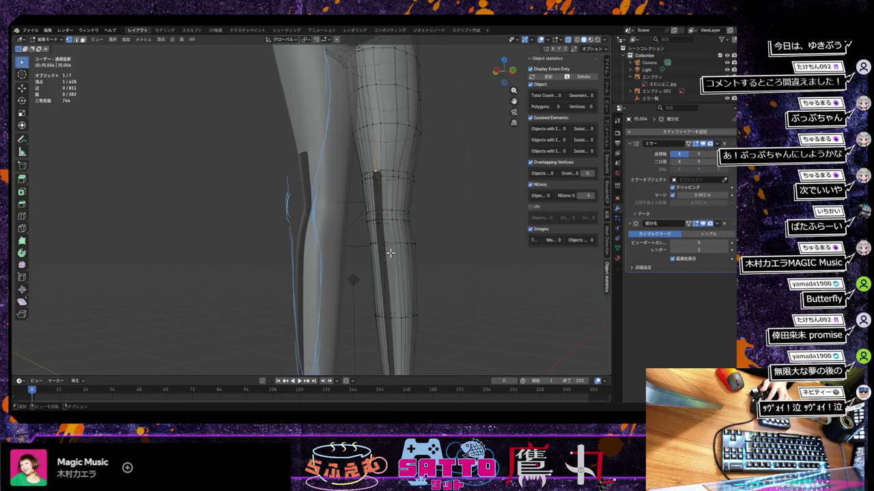
pyautogui.moveTo(400, 262); pyautogui.dragTo(392, 264, button='middle')
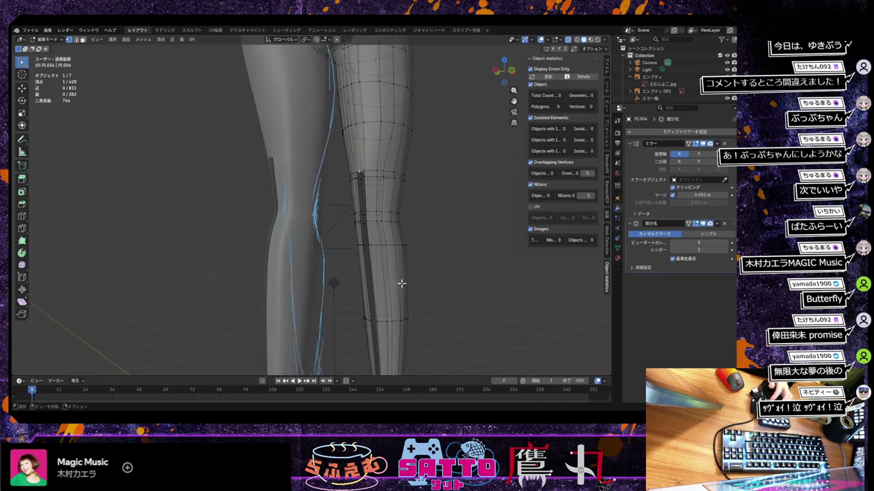
# Extrude two single vertices downward from the knee, the second locked to Z
pyautogui.press('e')
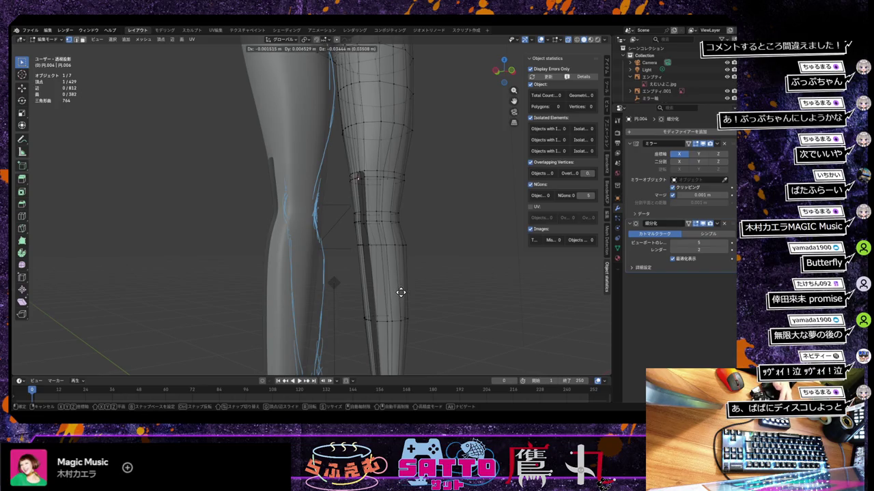
pyautogui.click(401, 292)
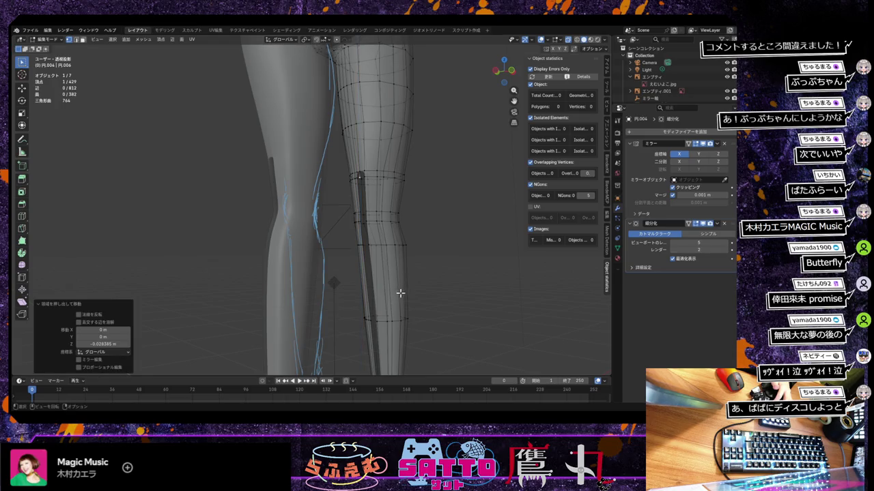
pyautogui.press('e')
pyautogui.press('y')
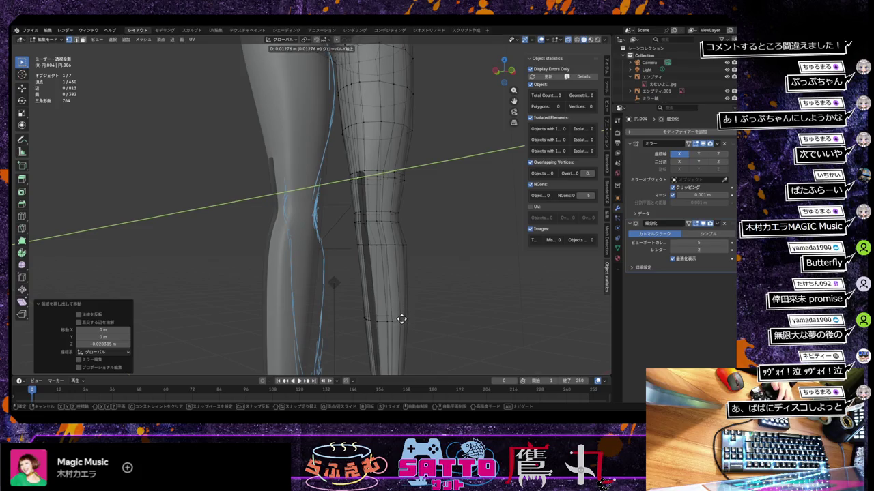
pyautogui.press('z')
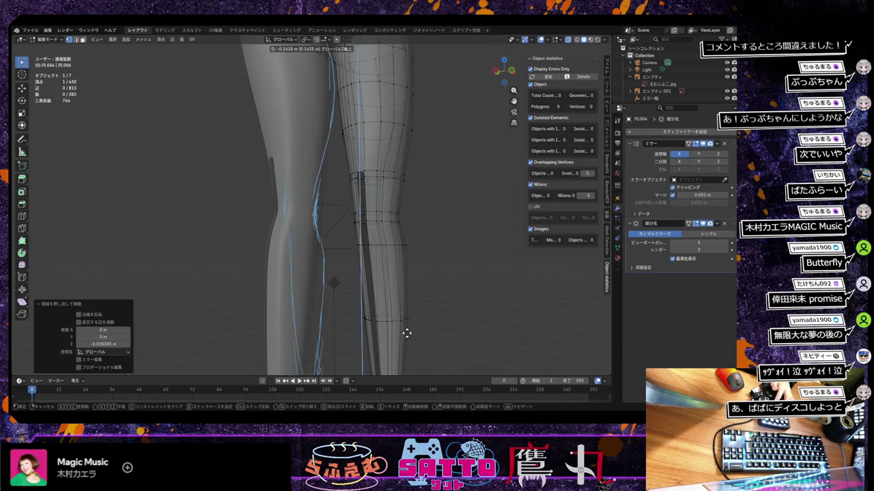
pyautogui.click(407, 333)
pyautogui.moveTo(410, 327)
pyautogui.mouseDown(button='middle')
pyautogui.moveTo(398, 322)
pyautogui.moveTo(404, 302)
pyautogui.moveTo(411, 305)
pyautogui.mouseUp(button='middle')
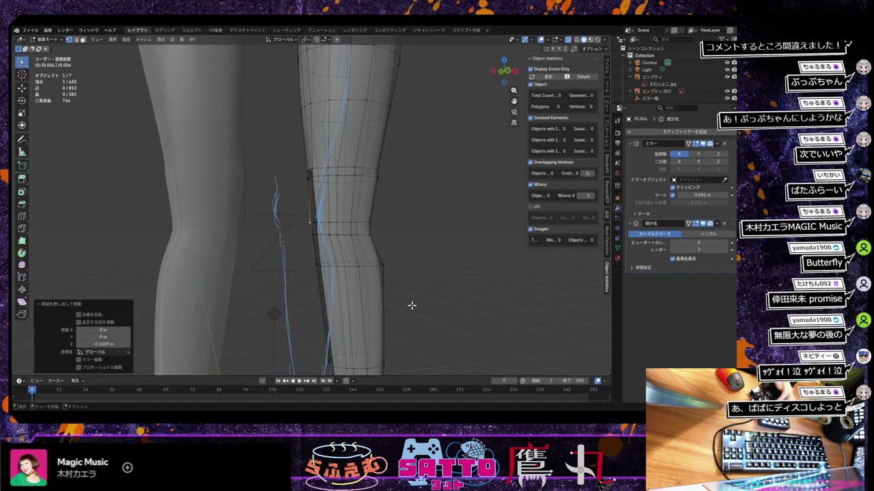
# Lower the new vertices twice along Z to follow the knee outline
pyautogui.press('g')
pyautogui.press('y')
pyautogui.press('z')
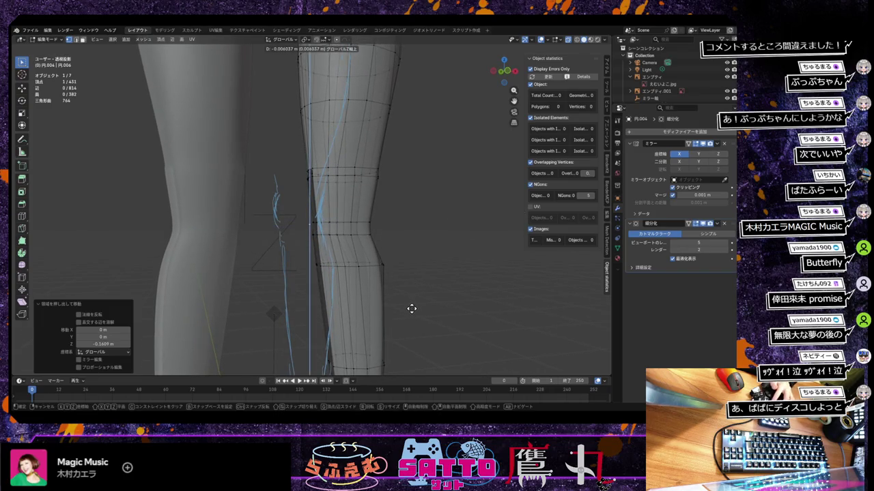
pyautogui.click(410, 320)
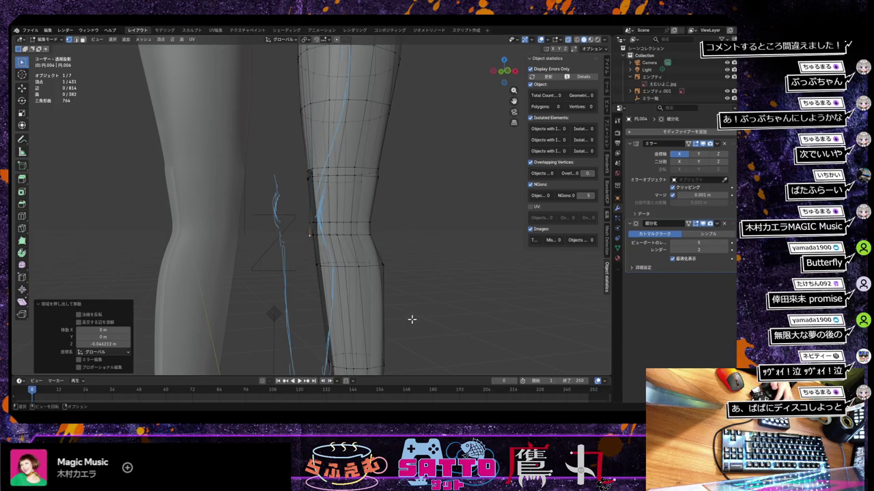
pyautogui.press('g')
pyautogui.press('y')
pyautogui.press('z')
pyautogui.click(410, 348)
pyautogui.moveTo(410, 347); pyautogui.dragTo(410, 347, button='middle')
pyautogui.scroll(-3, 409, 346)
pyautogui.scroll(-2, 410, 346)
pyautogui.scroll(-2, 409, 347)
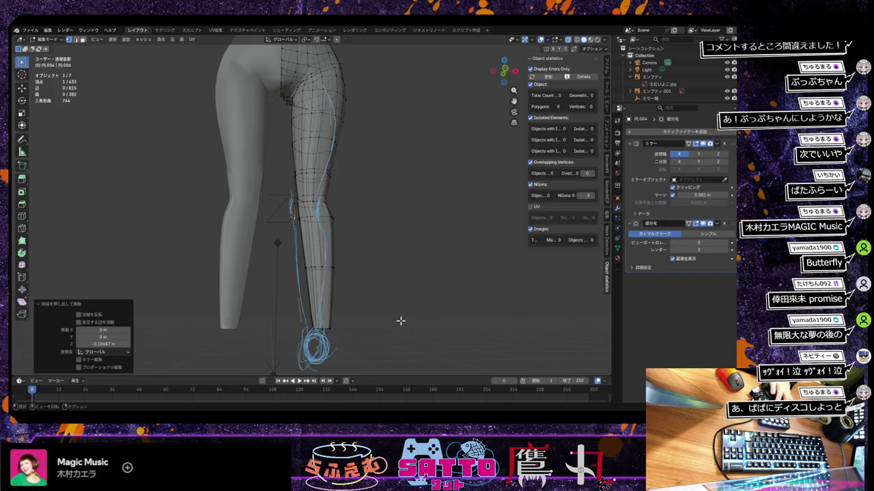
# Extrude a vertex 0.39649 m straight down toward the ankle
pyautogui.press('e')
pyautogui.press('z')
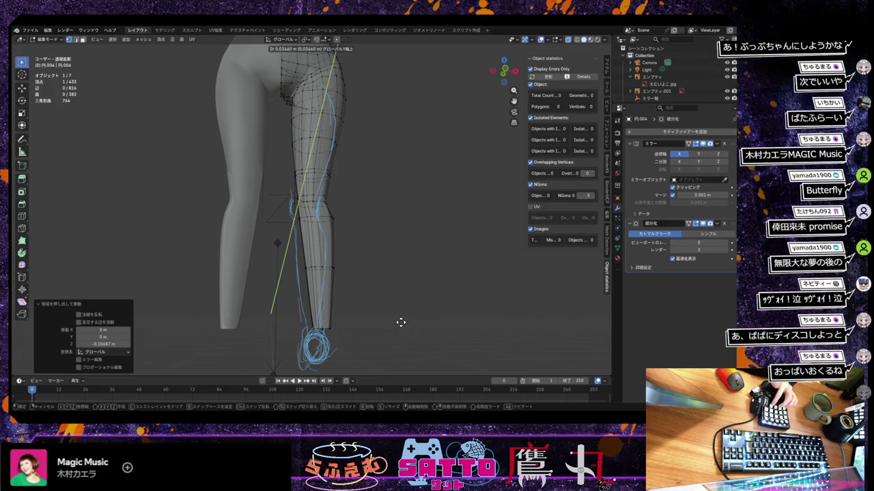
pyautogui.click(402, 371)
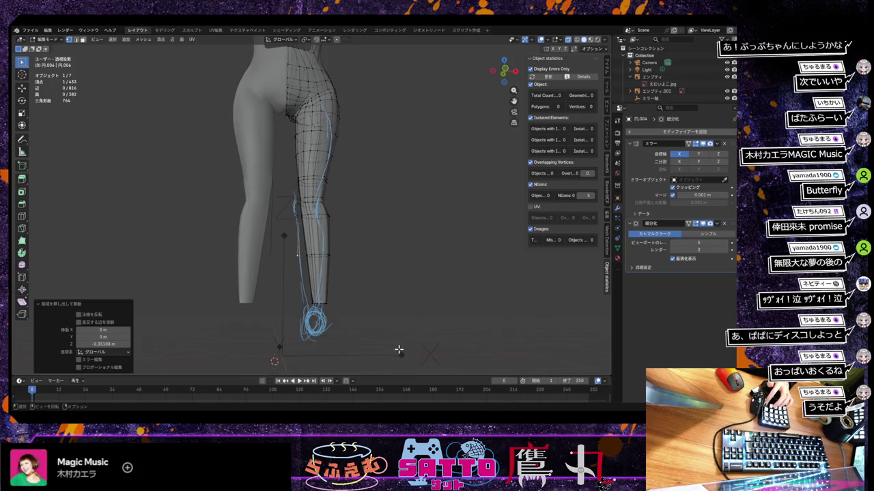
pyautogui.scroll(2, 392, 342)
pyautogui.moveTo(390, 336); pyautogui.dragTo(386, 311, button='middle')
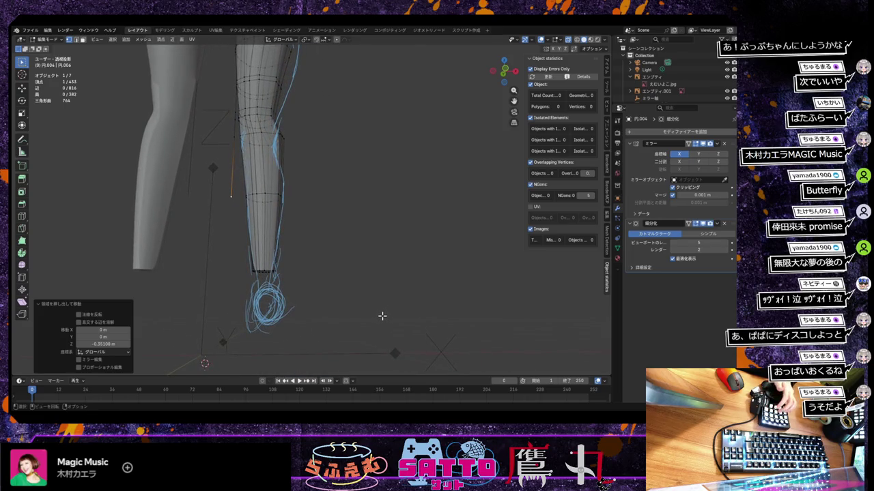
# Extrude another vertex lower down the shin, cancelling and undoing an extra extrusion
pyautogui.press('e')
pyautogui.press('z')
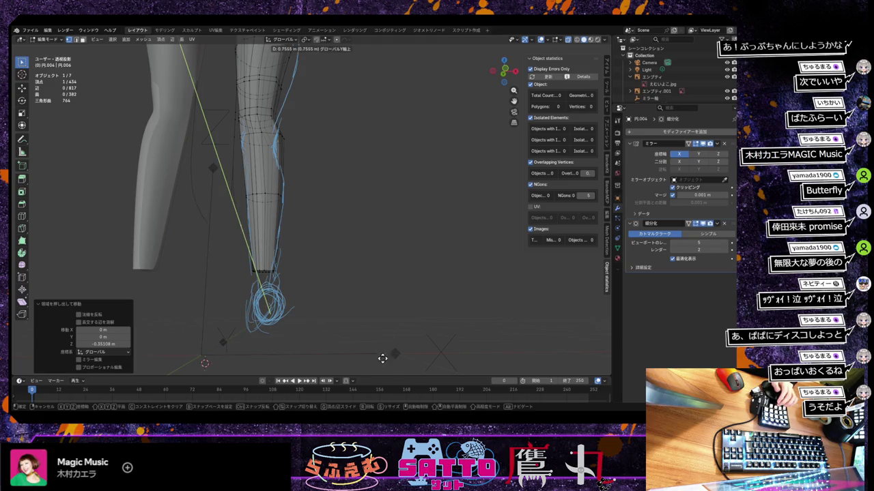
pyautogui.press('z')
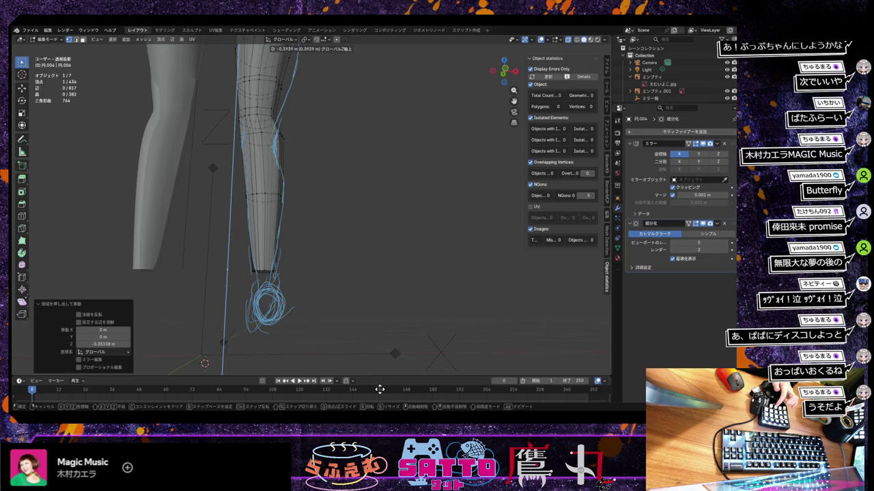
pyautogui.click(379, 389)
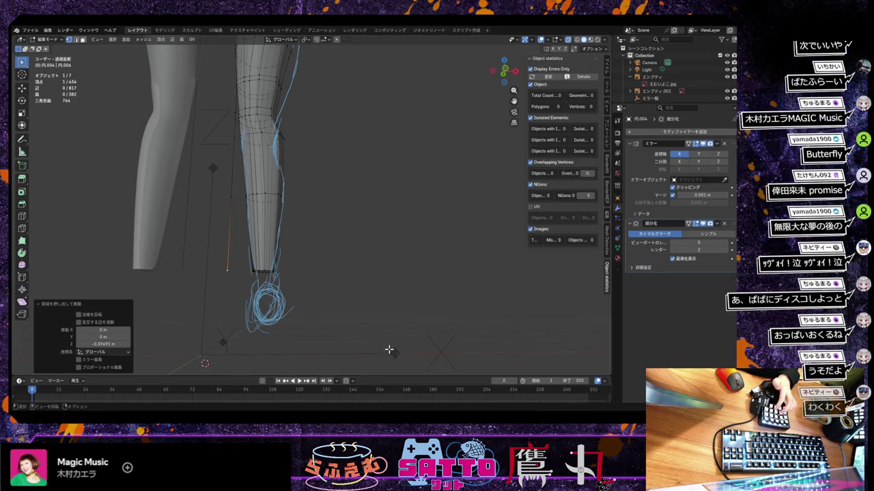
pyautogui.press('e')
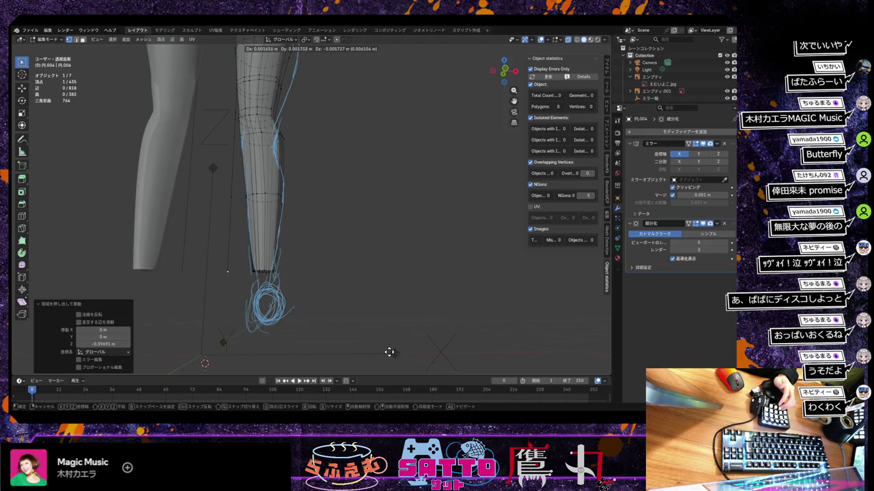
pyautogui.press('Escape')
pyautogui.hotkey('ctrl', 'z')
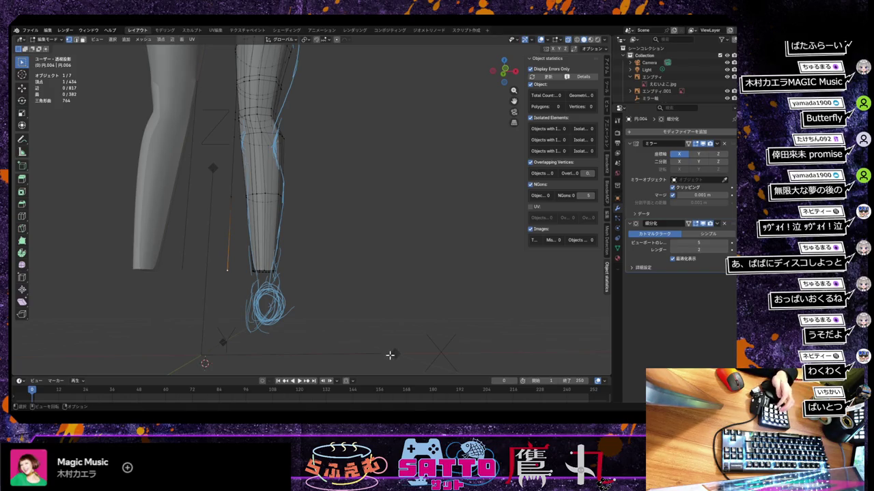
# Move the extruded vertex 0.13244 m along X onto the shin outline
pyautogui.press('g')
pyautogui.press('x')
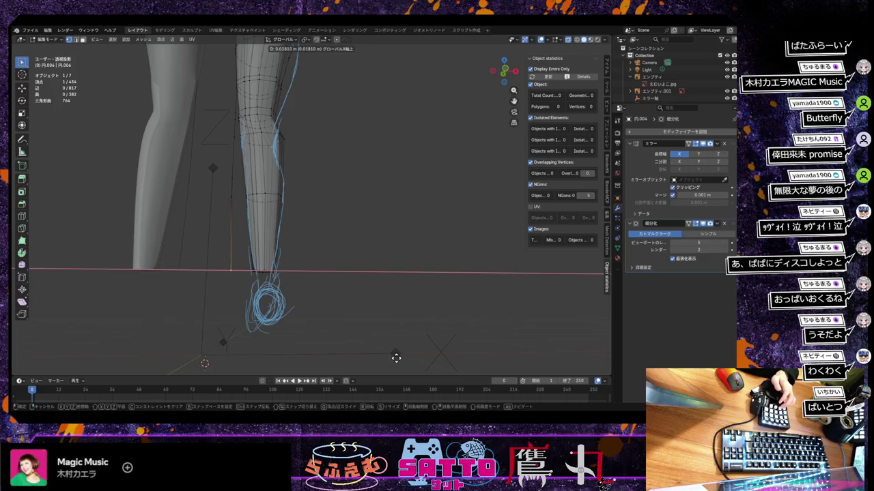
pyautogui.click(414, 352)
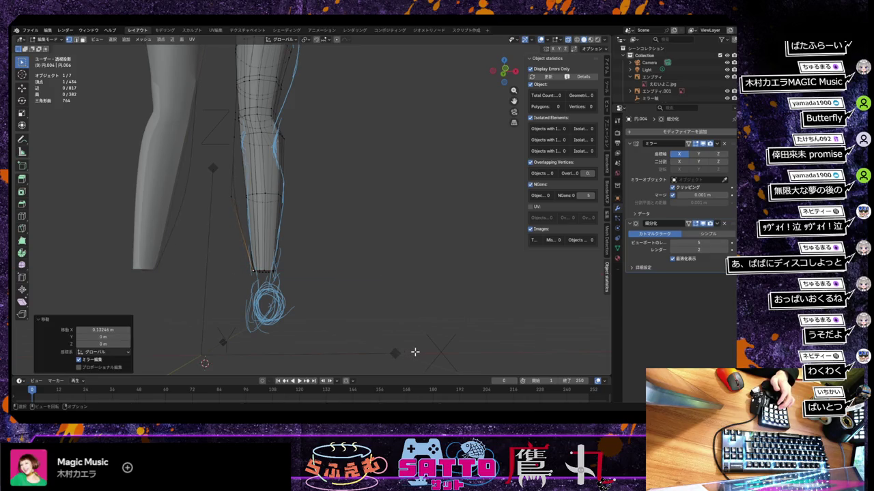
pyautogui.click(232, 196)
# Shift the selected shin vertex sideways along X and zoom toward the knee
pyautogui.press('g')
pyautogui.press('x')
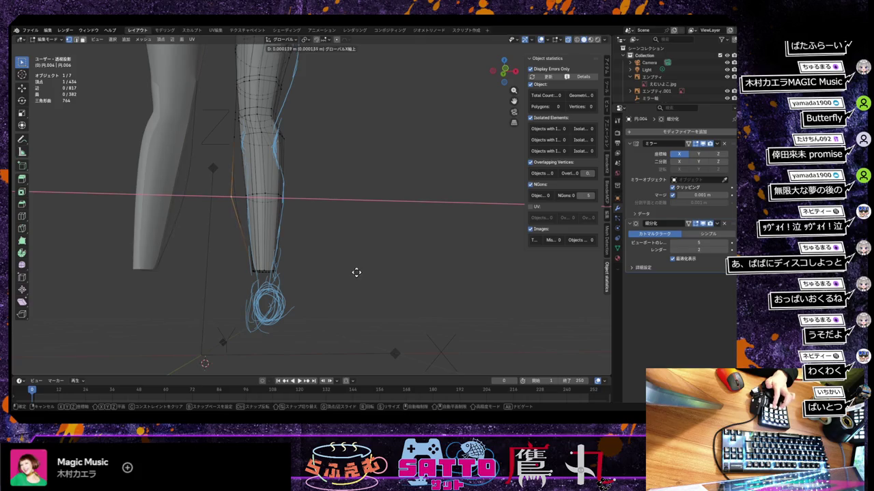
pyautogui.click(361, 272)
pyautogui.scroll(3, 364, 269)
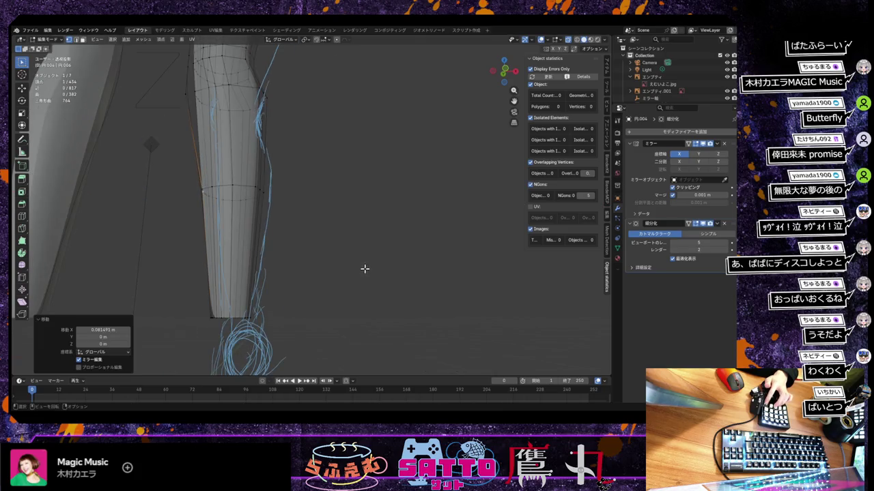
pyautogui.moveTo(349, 238)
pyautogui.mouseDown(button='middle')
pyautogui.moveTo(398, 344)
pyautogui.moveTo(351, 263)
pyautogui.mouseUp(button='middle')
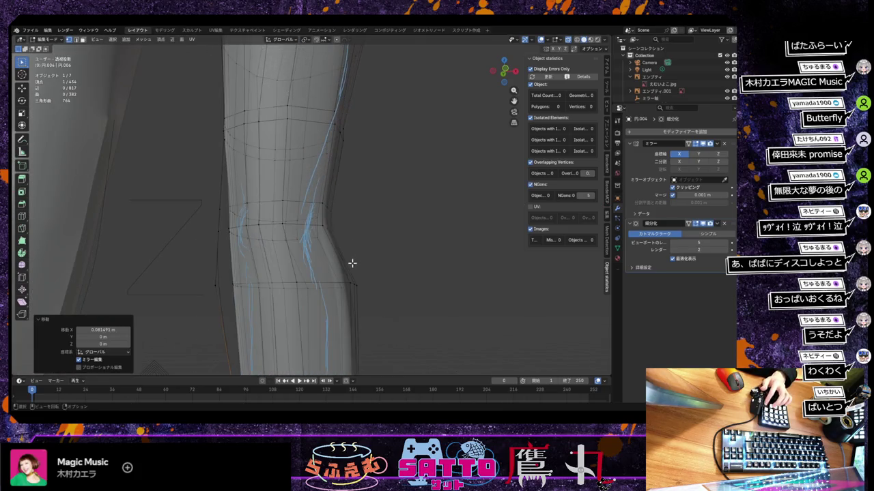
# Slide the first two left-side knee edge loops along X to the reference
pyautogui.keyDown('alt'); pyautogui.click(219, 285); pyautogui.keyUp('alt')
pyautogui.press('g')
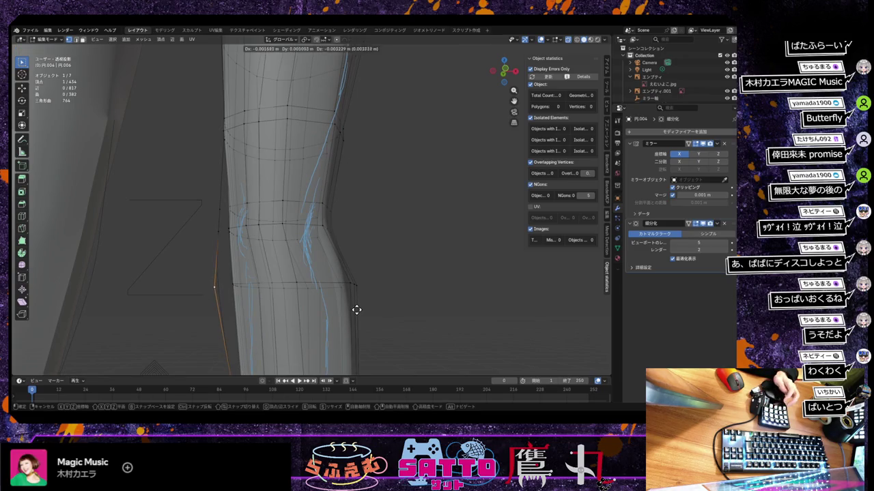
pyautogui.press('x')
pyautogui.click(373, 314)
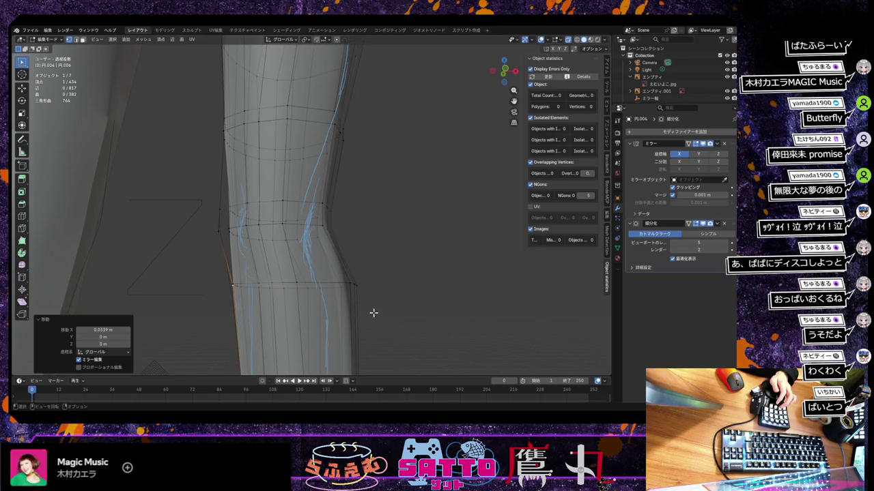
pyautogui.keyDown('alt'); pyautogui.click(220, 232); pyautogui.keyUp('alt')
pyautogui.press('g')
pyautogui.press('x')
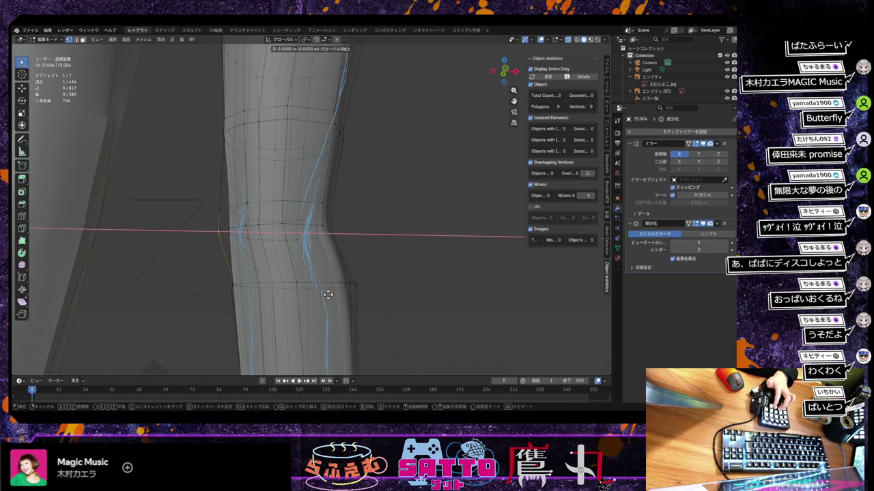
pyautogui.click(337, 295)
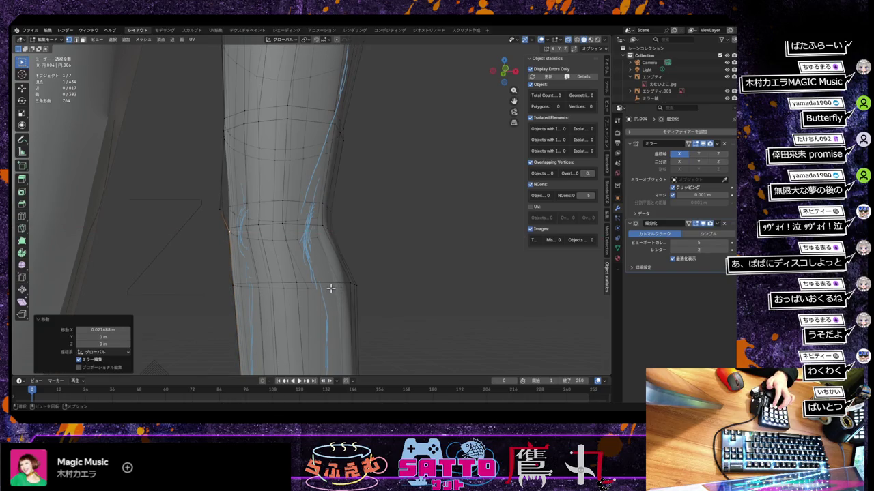
# Slide the next left-side edge loop 0.029643 m along X, then select a knee vertex
pyautogui.keyDown('alt'); pyautogui.click(219, 209); pyautogui.keyUp('alt')
pyautogui.press('g')
pyautogui.press('x')
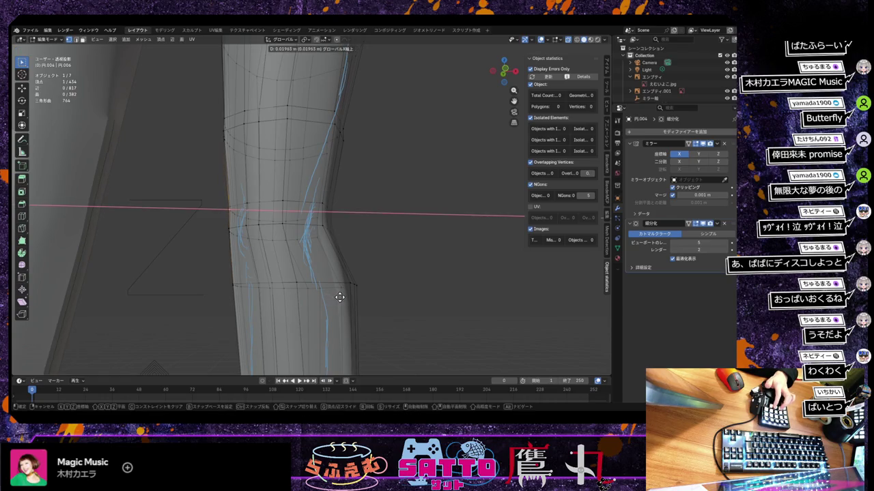
pyautogui.click(339, 296)
pyautogui.moveTo(340, 297); pyautogui.dragTo(382, 294, button='middle')
pyautogui.click(377, 140)
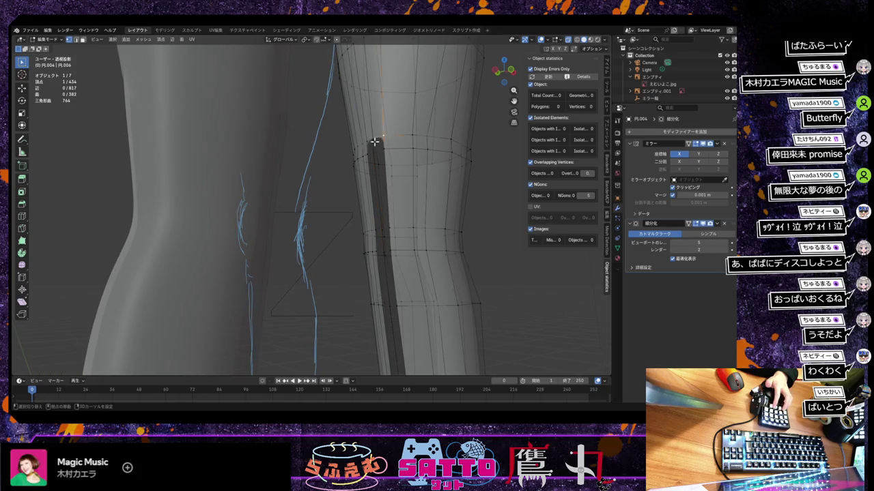
# Join the two selected knee vertices with a new vertical edge using J
pyautogui.press('j')
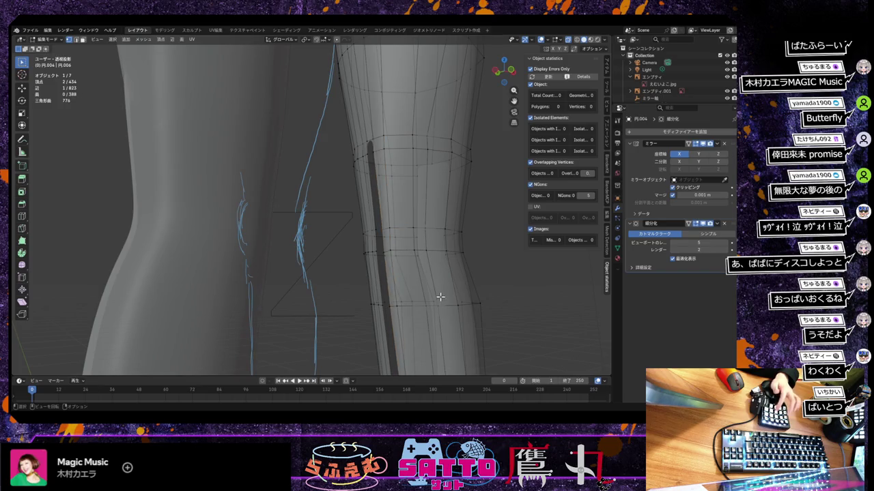
pyautogui.scroll(-3, 441, 297)
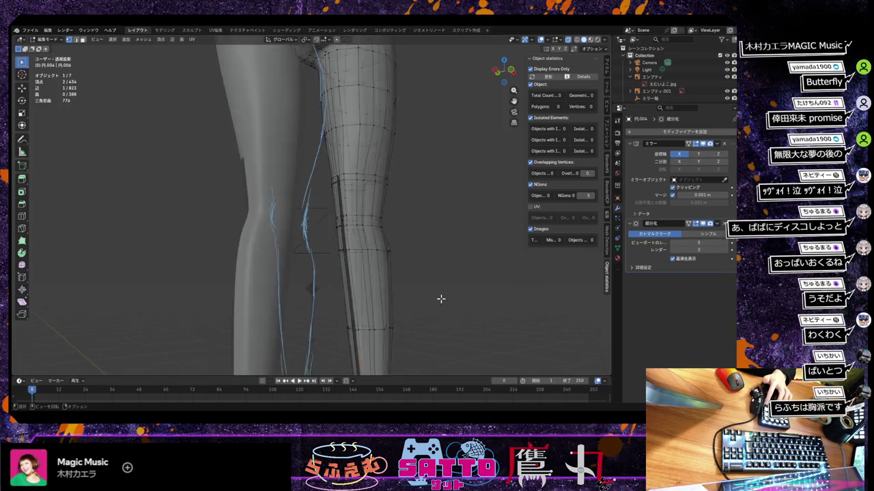
pyautogui.scroll(-2, 440, 298)
pyautogui.scroll(2, 440, 298)
pyautogui.scroll(2, 441, 298)
pyautogui.scroll(2, 442, 298)
pyautogui.scroll(-1, 442, 298)
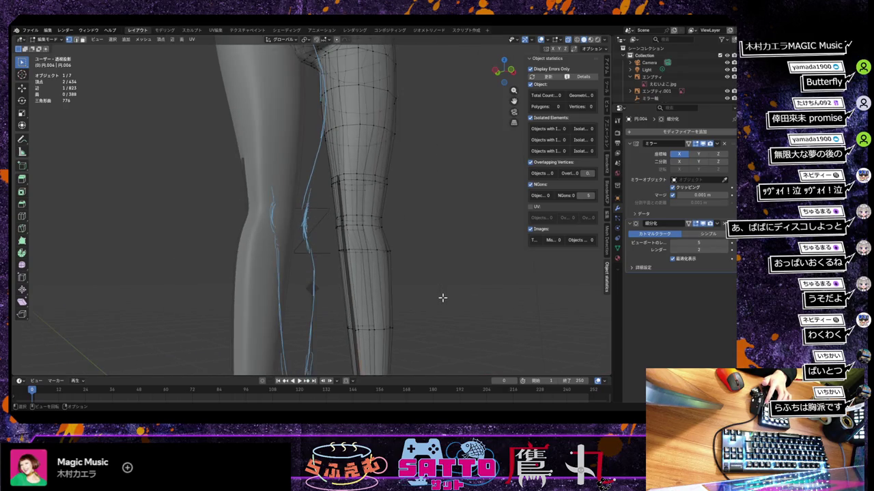
pyautogui.scroll(-1, 442, 297)
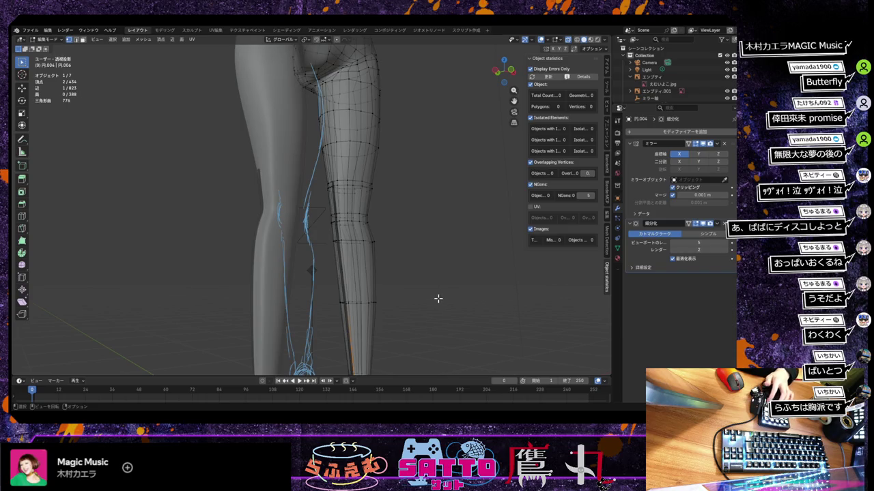
pyautogui.moveTo(427, 299)
pyautogui.mouseDown(button='middle')
pyautogui.moveTo(456, 262)
pyautogui.moveTo(477, 264)
pyautogui.moveTo(457, 269)
pyautogui.moveTo(410, 318)
pyautogui.moveTo(376, 267)
pyautogui.moveTo(316, 244)
pyautogui.moveTo(389, 311)
pyautogui.moveTo(379, 314)
pyautogui.mouseUp(button='middle')
# Move a single vertex near the ankle sideways along X
pyautogui.click(343, 344)
pyautogui.moveTo(359, 343); pyautogui.dragTo(356, 345, button='middle')
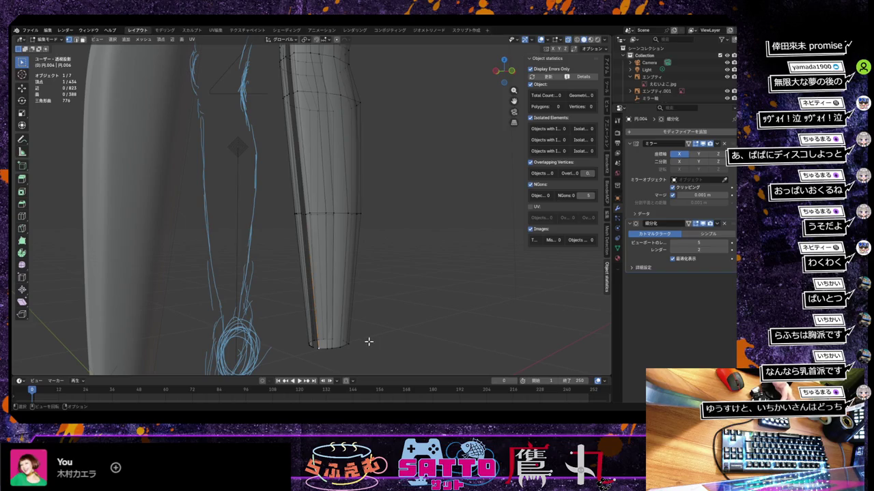
pyautogui.press('g')
pyautogui.press('x')
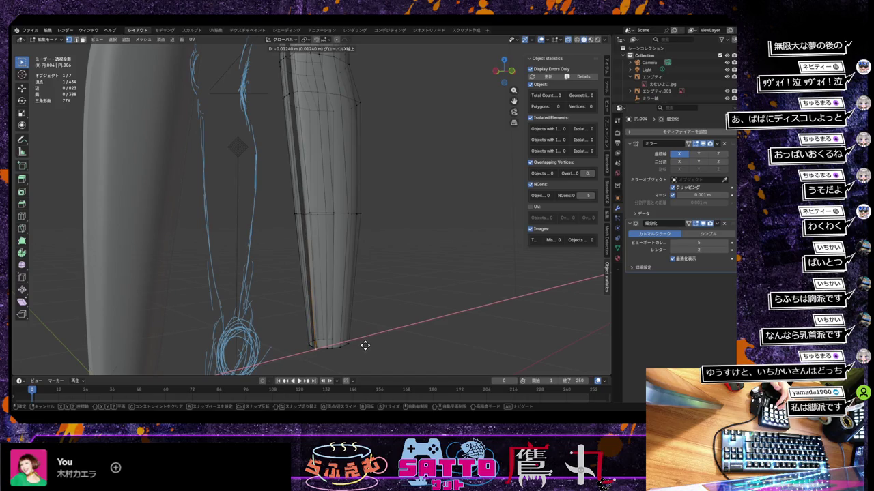
pyautogui.click(364, 345)
pyautogui.moveTo(362, 345)
pyautogui.mouseDown(button='middle')
pyautogui.moveTo(408, 339)
pyautogui.moveTo(400, 371)
pyautogui.mouseUp(button='middle')
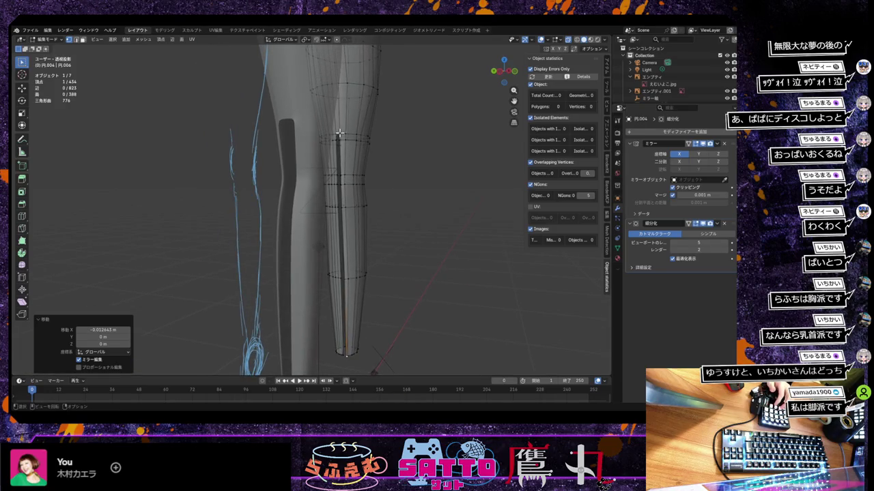
# Try making a face from two knee vertices, then undo it
pyautogui.keyDown('shift'); pyautogui.click(337, 135); pyautogui.keyUp('shift')
pyautogui.keyDown('shift'); pyautogui.click(339, 135); pyautogui.keyUp('shift')
pyautogui.press('f')
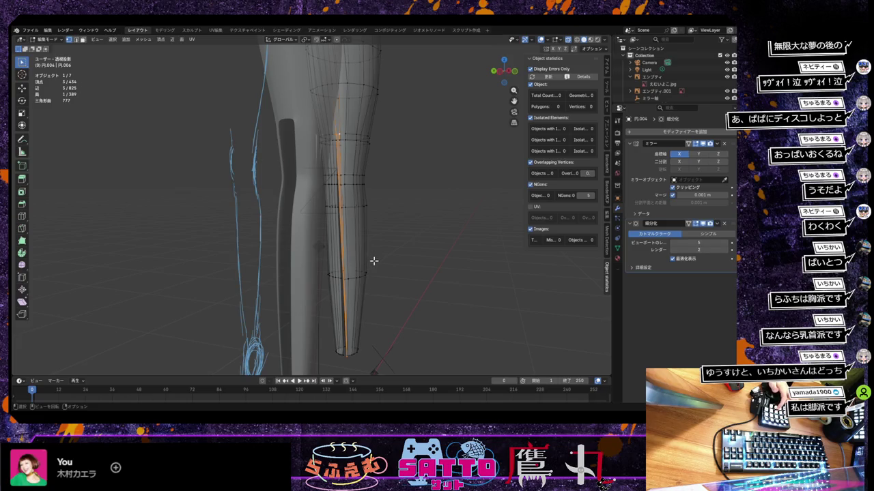
pyautogui.hotkey('ctrl', 'z')
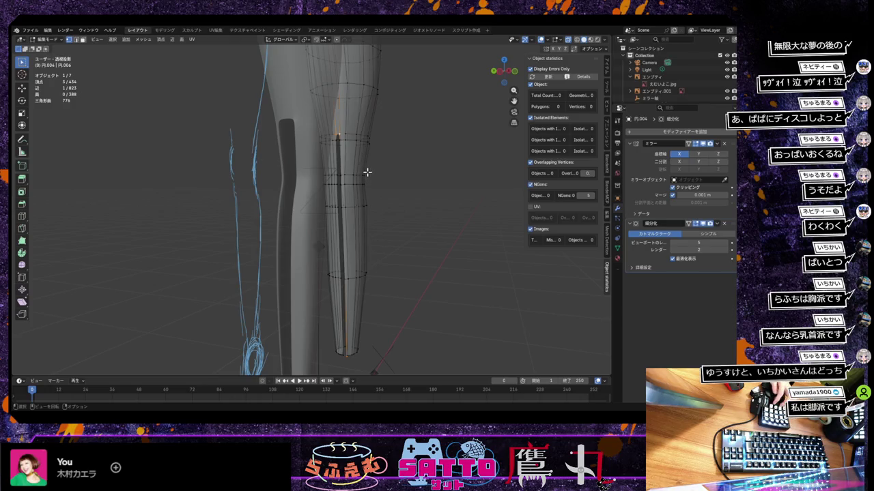
# Deselect everything, turn off X-ray with Alt+Z, and fill the lower-leg gap with F
pyautogui.scroll(5, 366, 172)
pyautogui.scroll(-4, 372, 178)
pyautogui.keyDown('shift'); pyautogui.moveTo(378, 198); pyautogui.dragTo(357, 268, button='middle'); pyautogui.keyUp('shift')
pyautogui.click(367, 238)
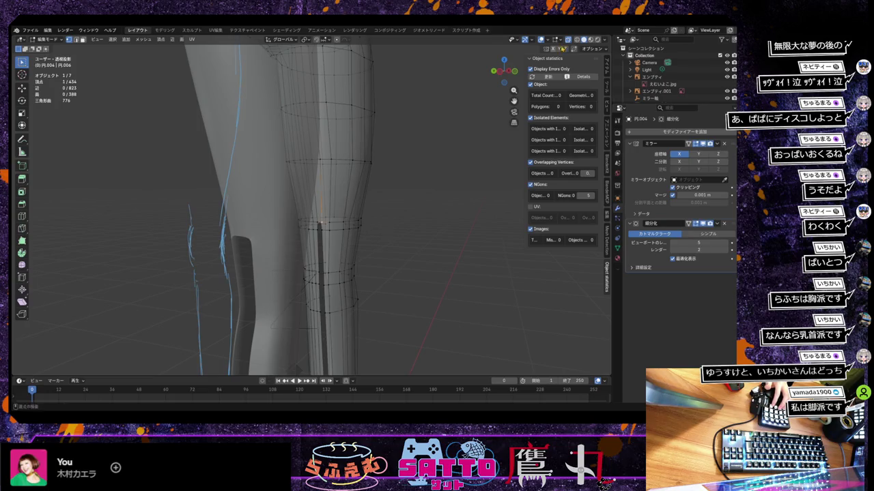
pyautogui.hotkey('alt', 'z')
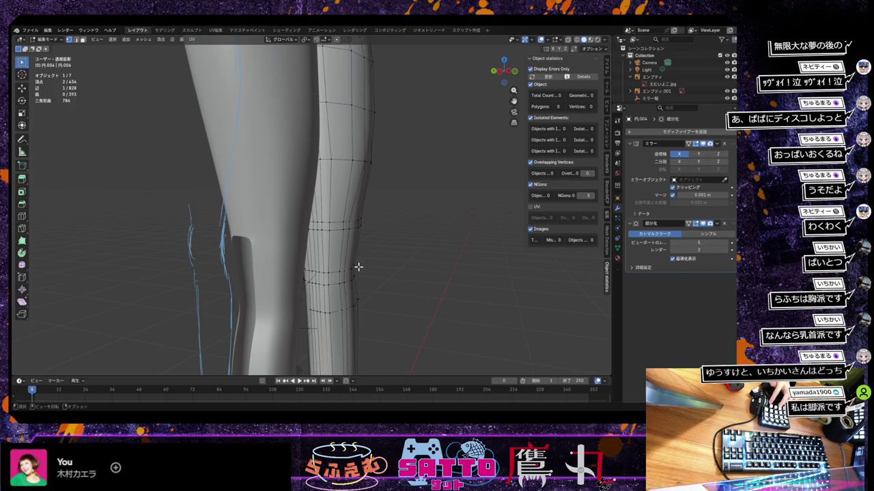
pyautogui.scroll(-4, 357, 266)
pyautogui.press('f')
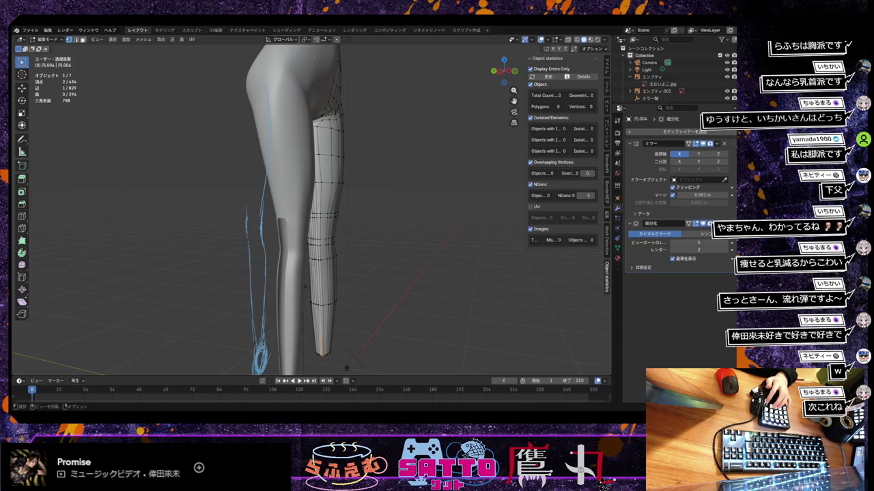
# Orbit around the leg and select a single vertex on it
pyautogui.moveTo(359, 286)
pyautogui.mouseDown(button='middle')
pyautogui.moveTo(237, 286)
pyautogui.moveTo(403, 244)
pyautogui.moveTo(335, 262)
pyautogui.moveTo(308, 248)
pyautogui.moveTo(369, 234)
pyautogui.moveTo(361, 234)
pyautogui.mouseUp(button='middle')
pyautogui.click(280, 208)
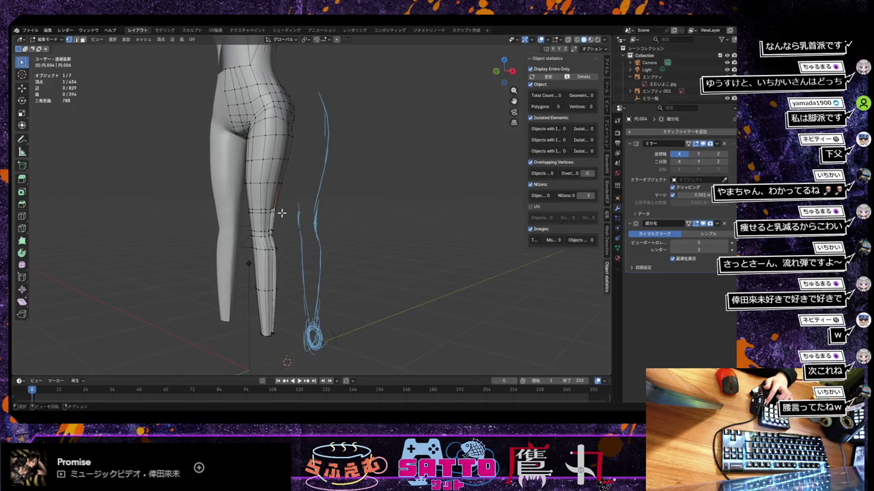
# Extrude a first new vertex down along Z from the leg's bottom, undoing an extra extrusion
pyautogui.press('e')
pyautogui.press('z')
pyautogui.click(311, 287)
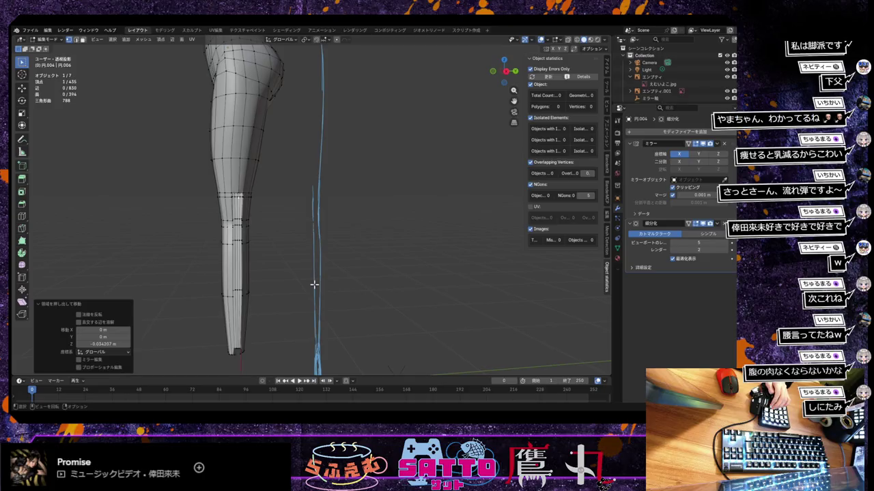
pyautogui.press('g')
pyautogui.press('z')
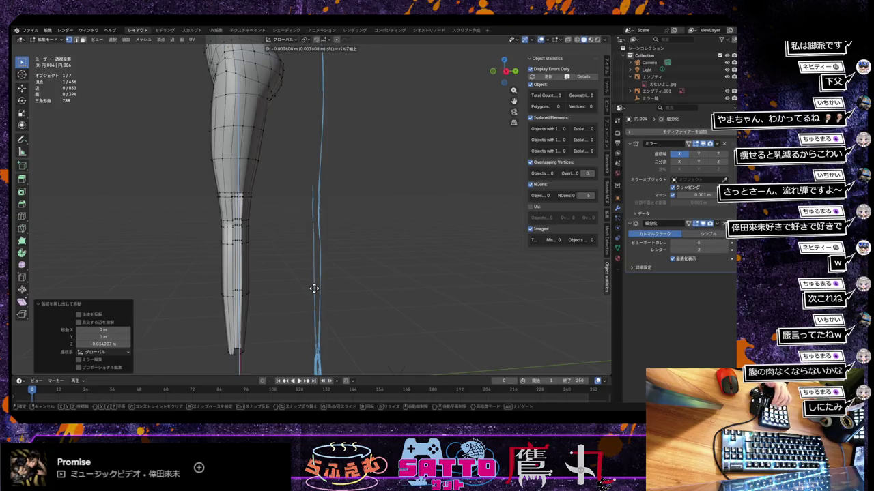
pyautogui.click(311, 307)
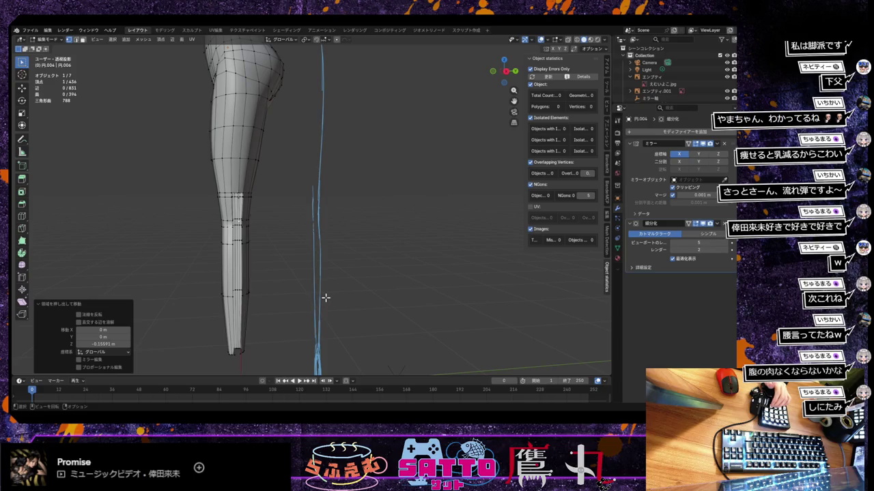
pyautogui.press('e')
pyautogui.press('z')
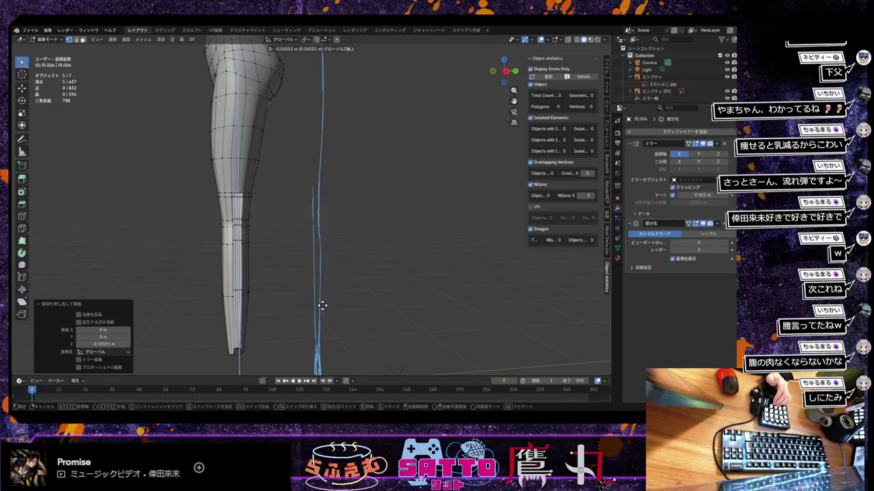
pyautogui.rightClick(322, 305)
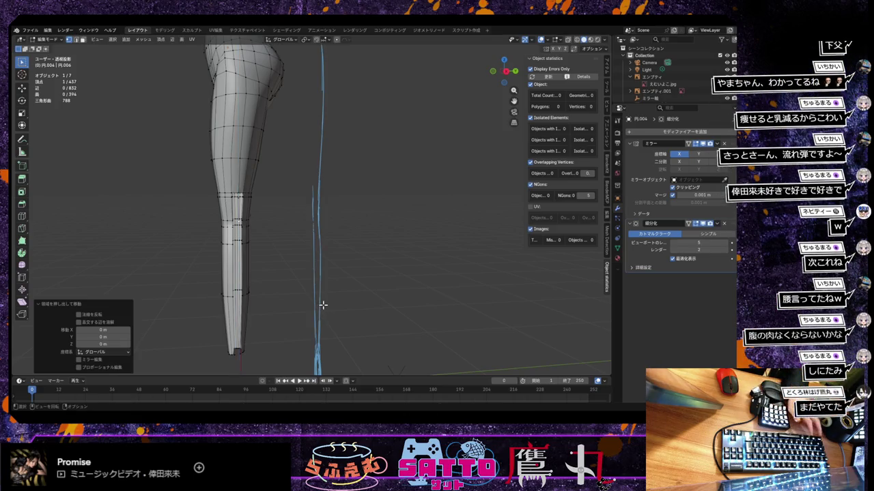
pyautogui.hotkey('ctrl', 'z')
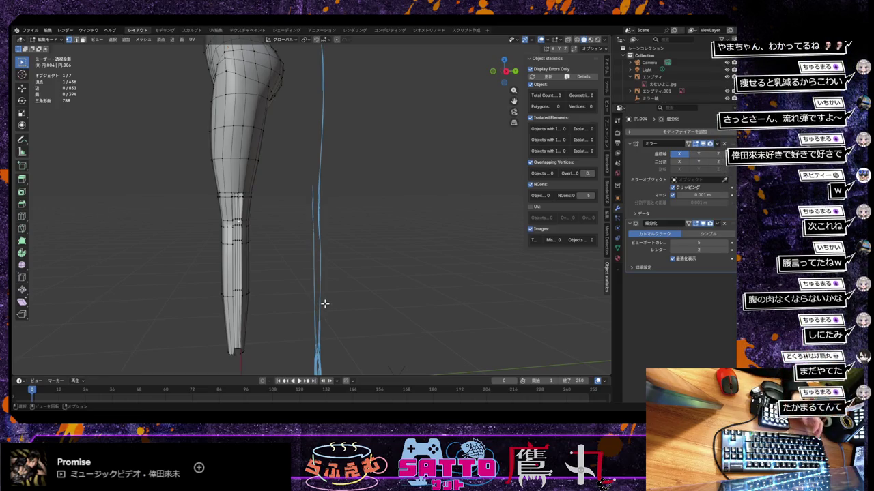
# Extrude four more vertices straight down the lower leg's side along Z
pyautogui.press('e')
pyautogui.press('z')
pyautogui.click(325, 309)
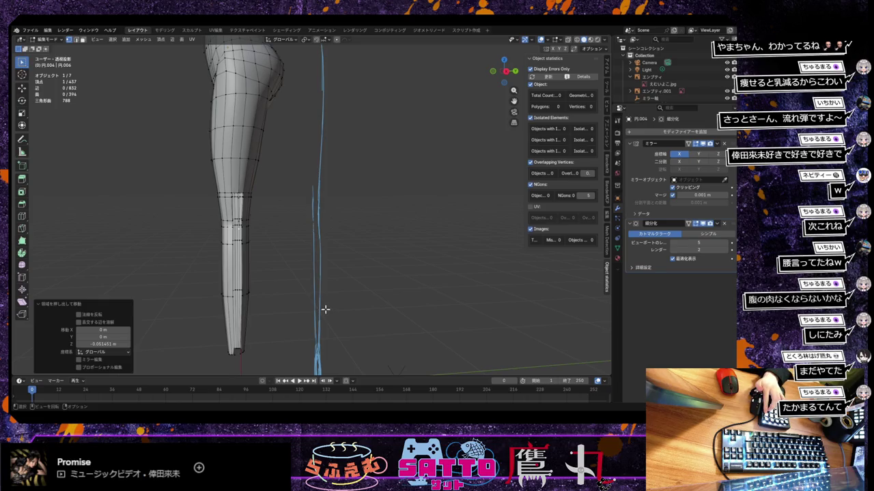
pyautogui.press('e')
pyautogui.press('z')
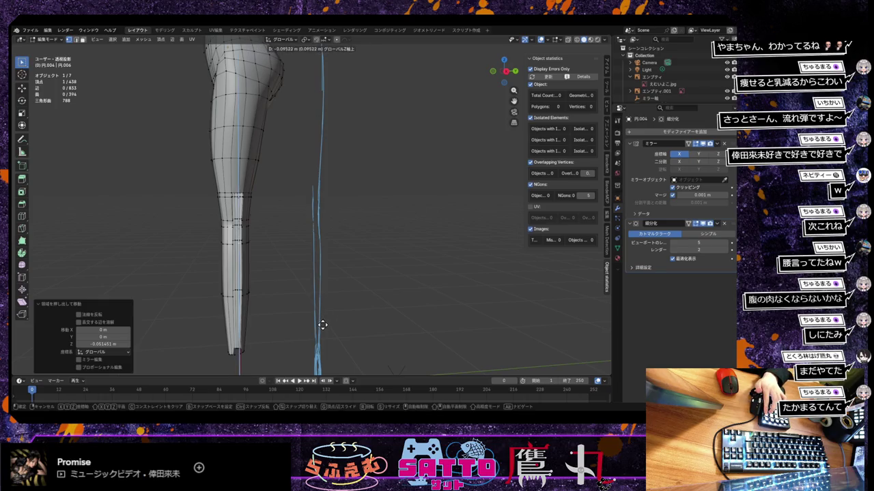
pyautogui.click(322, 325)
pyautogui.press('e')
pyautogui.press('z')
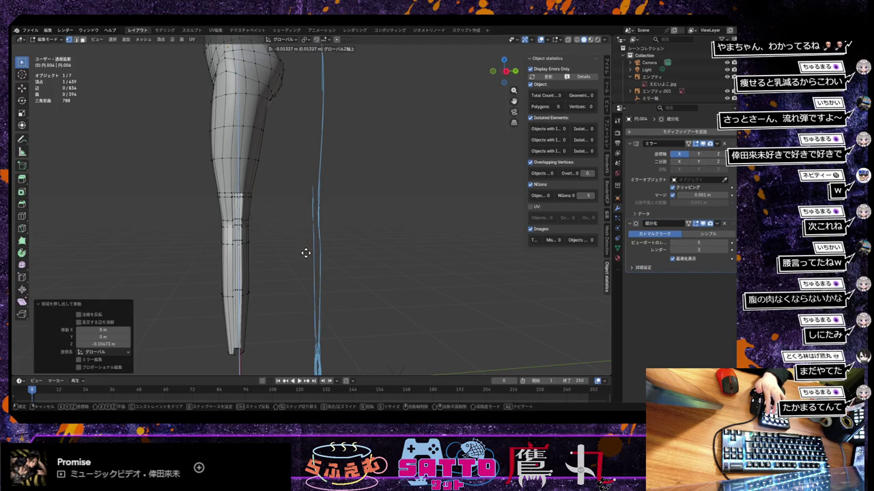
pyautogui.click(303, 306)
pyautogui.press('e')
pyautogui.press('z')
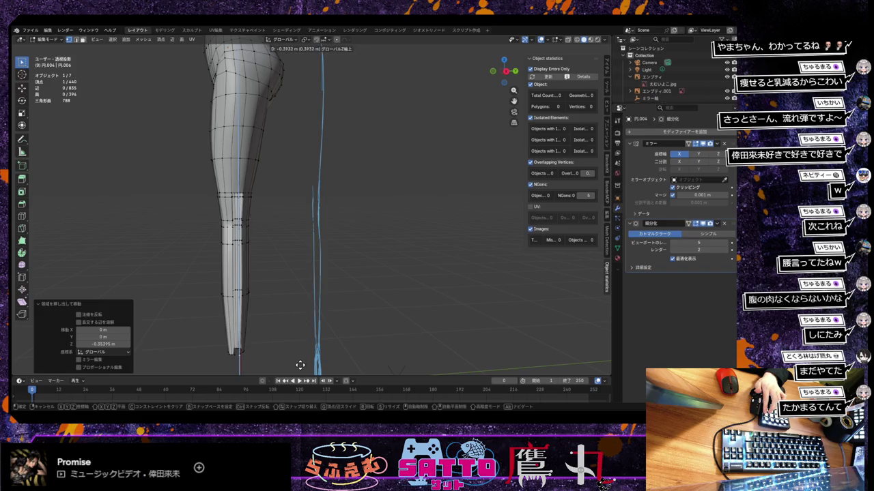
pyautogui.click(301, 362)
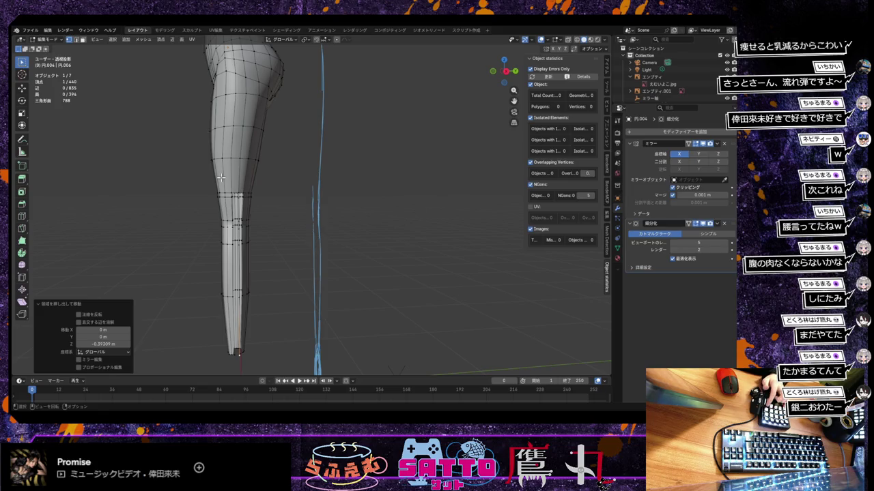
# Select two side vertices and fill faces along the lower leg's side edge
pyautogui.click(244, 194)
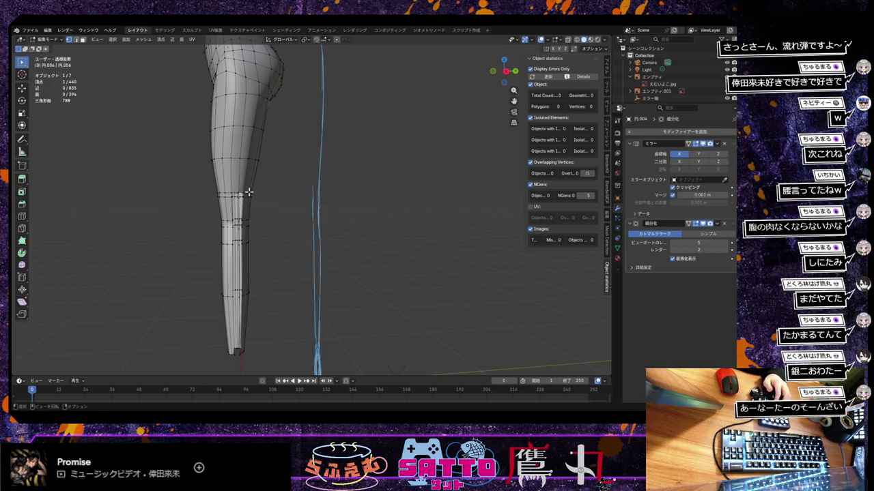
pyautogui.scroll(2, 255, 209)
pyautogui.scroll(1, 259, 209)
pyautogui.scroll(1, 252, 209)
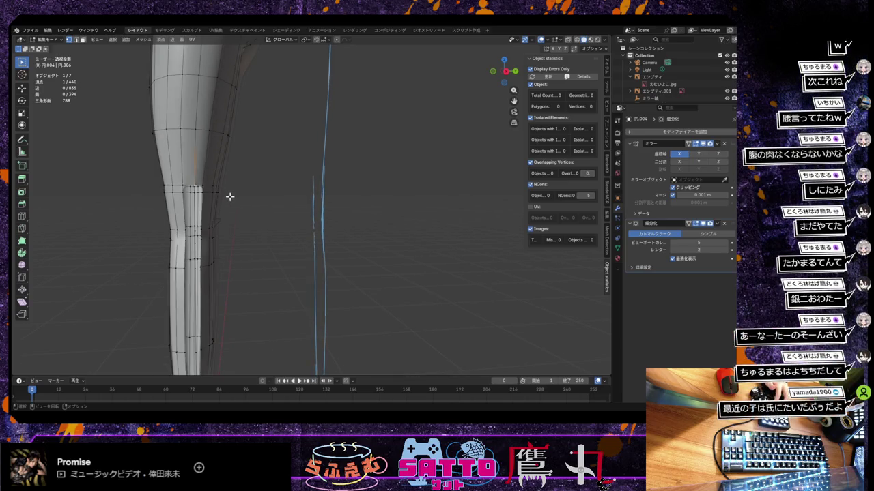
pyautogui.keyDown('shift'); pyautogui.click(202, 185); pyautogui.keyUp('shift')
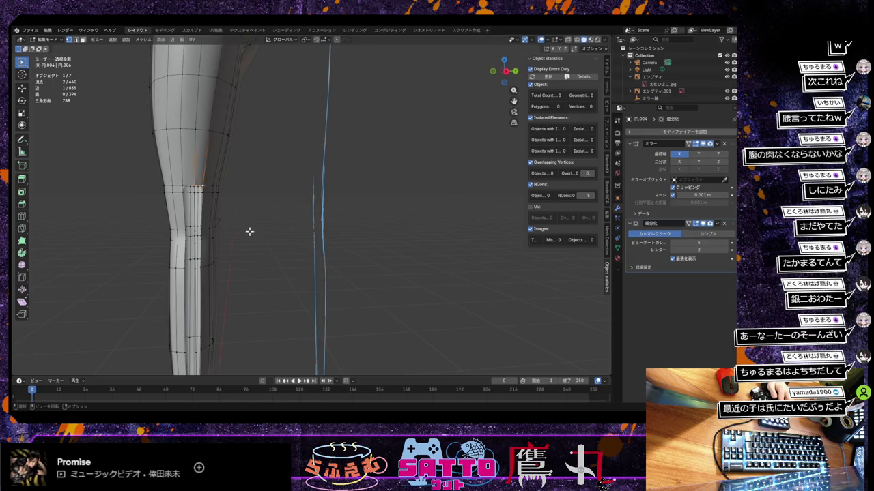
pyautogui.press('f')
pyautogui.press('f')
pyautogui.press('f')
pyautogui.press('f')
pyautogui.moveTo(250, 233); pyautogui.dragTo(252, 228, button='middle')
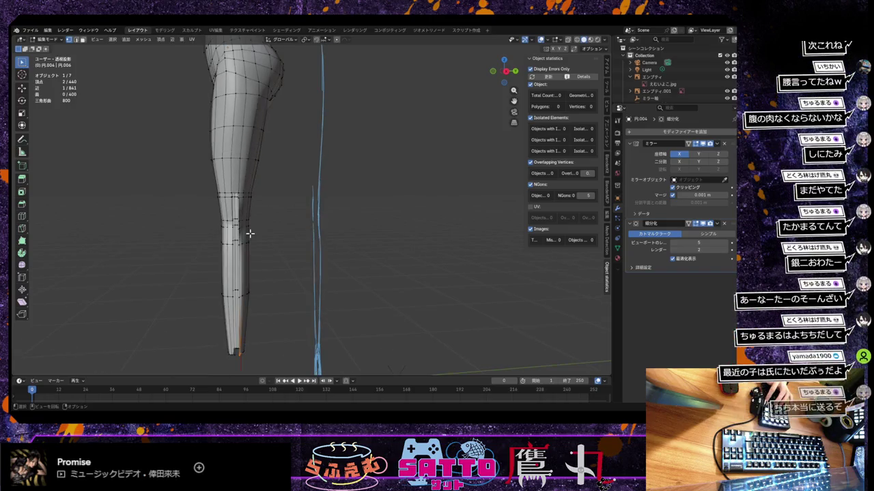
# Fill six more faces down the leg side from a vertex partway up
pyautogui.click(233, 195)
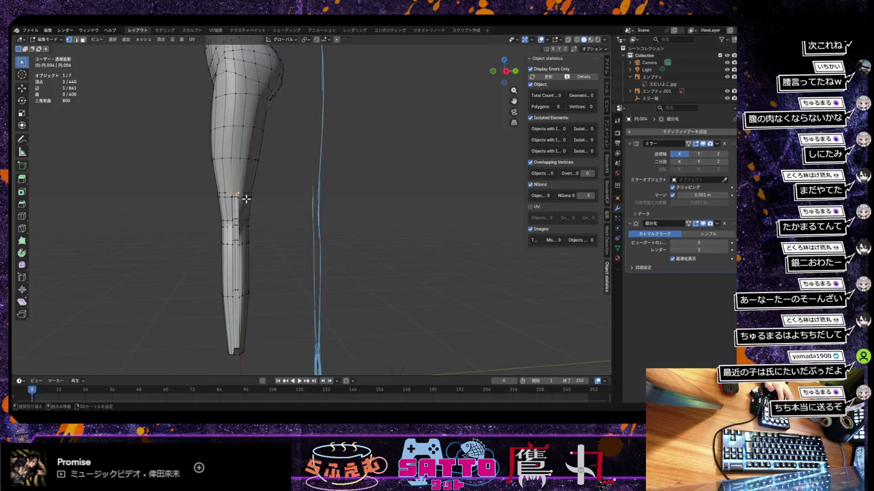
pyautogui.press('f')
pyautogui.press('f')
pyautogui.press('f')
pyautogui.press('f')
pyautogui.press('f')
pyautogui.press('f')
pyautogui.moveTo(259, 227)
pyautogui.mouseDown(button='middle')
pyautogui.moveTo(325, 229)
pyautogui.moveTo(275, 246)
pyautogui.moveTo(236, 241)
pyautogui.mouseUp(button='middle')
pyautogui.moveTo(287, 211); pyautogui.dragTo(311, 210, button='middle')
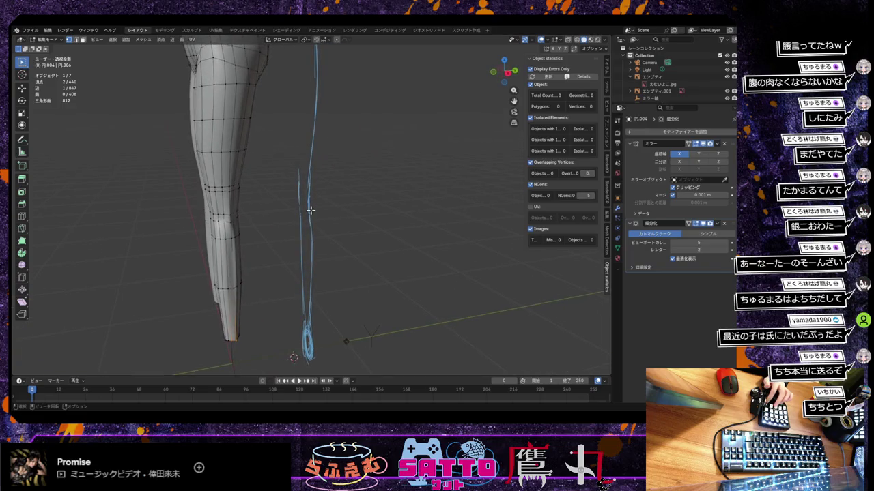
# Move a knee vertex -0.036943 m along X and check it in front orthographic view
pyautogui.keyDown('shift'); pyautogui.click(239, 219); pyautogui.keyUp('shift')
pyautogui.press('g')
pyautogui.press('x')
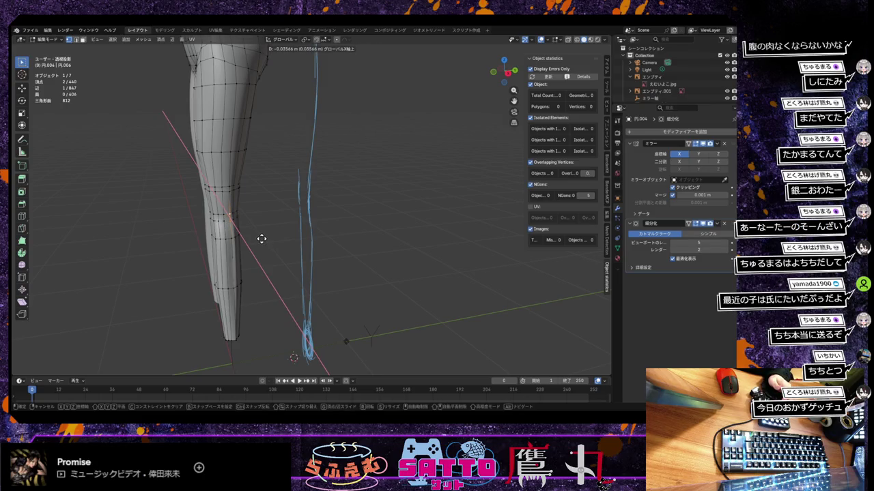
pyautogui.click(261, 239)
pyautogui.moveTo(261, 239); pyautogui.dragTo(314, 232, button='middle')
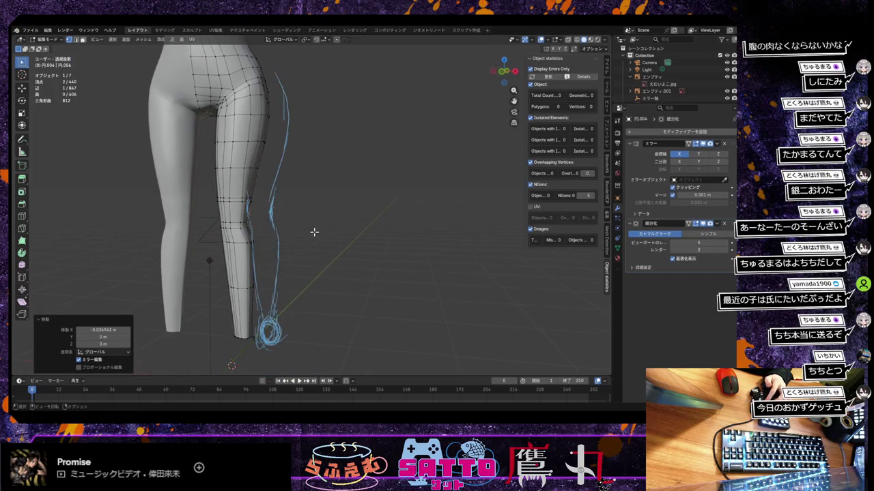
pyautogui.press('KP_1')
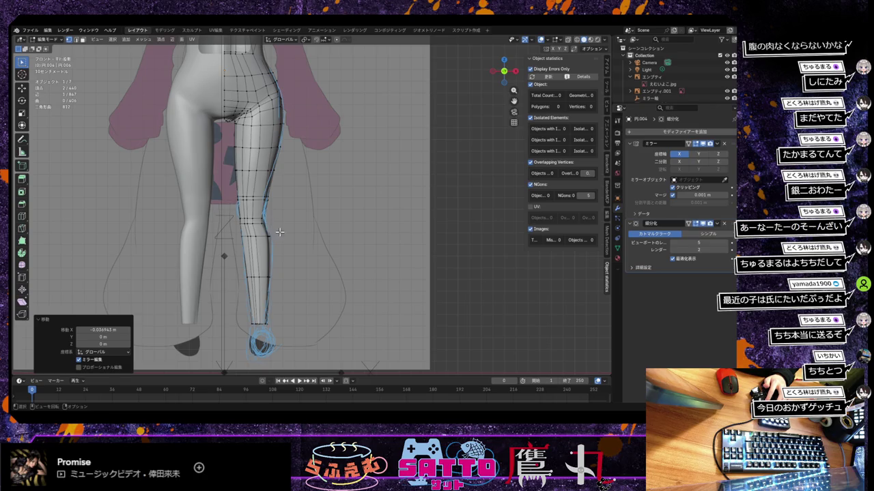
# Save the avatar blend file from the File menu
pyautogui.scroll(3, 275, 240)
pyautogui.scroll(-2, 286, 244)
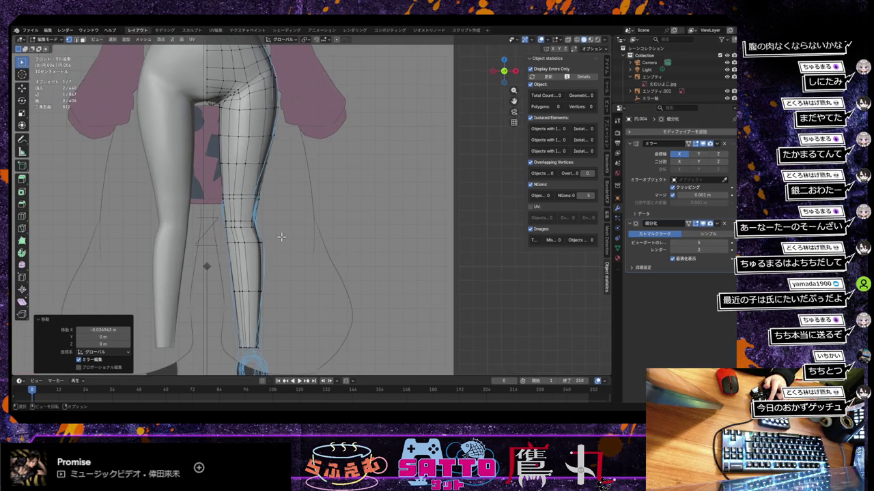
pyautogui.click(30, 30)
pyautogui.click(58, 78)
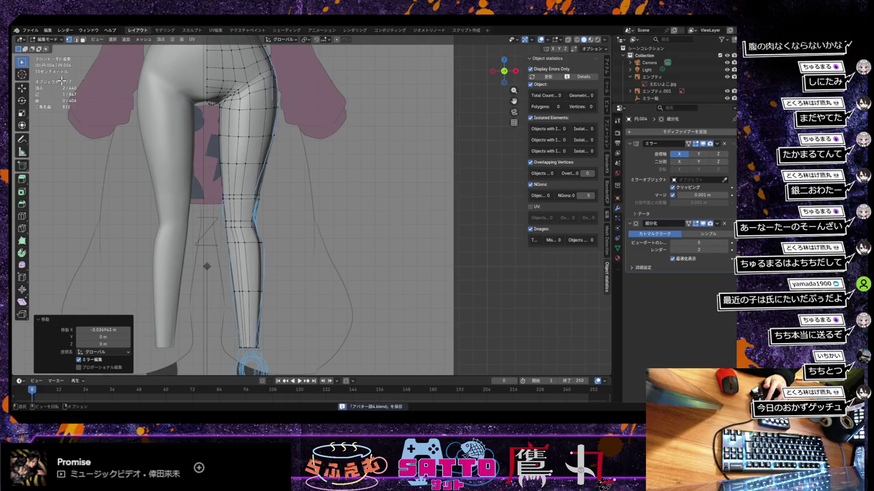
pyautogui.scroll(-1, 281, 222)
pyautogui.scroll(2, 280, 222)
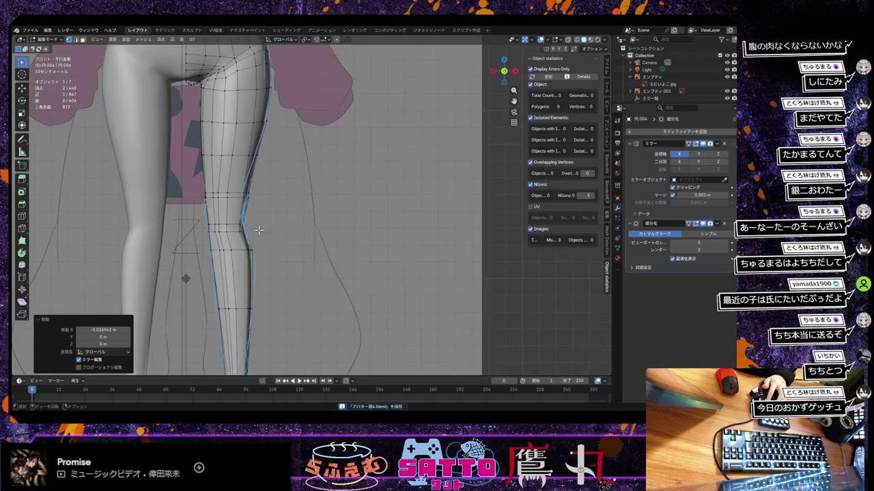
pyautogui.scroll(1, 260, 254)
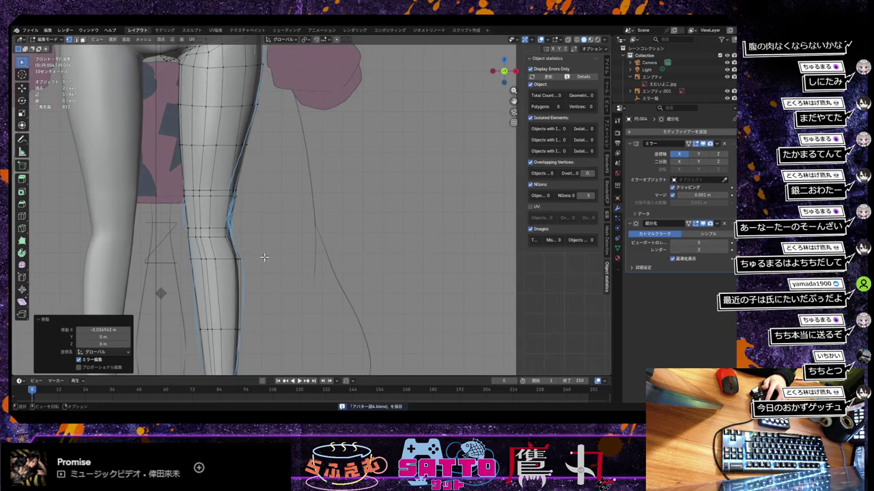
# Shift another knee vertex 0.057021 m along X toward the reference outline
pyautogui.moveTo(249, 267)
pyautogui.mouseDown(button='middle')
pyautogui.moveTo(224, 278)
pyautogui.moveTo(198, 260)
pyautogui.moveTo(255, 267)
pyautogui.mouseUp(button='middle')
pyautogui.click(200, 258)
pyautogui.press('g')
pyautogui.press('x')
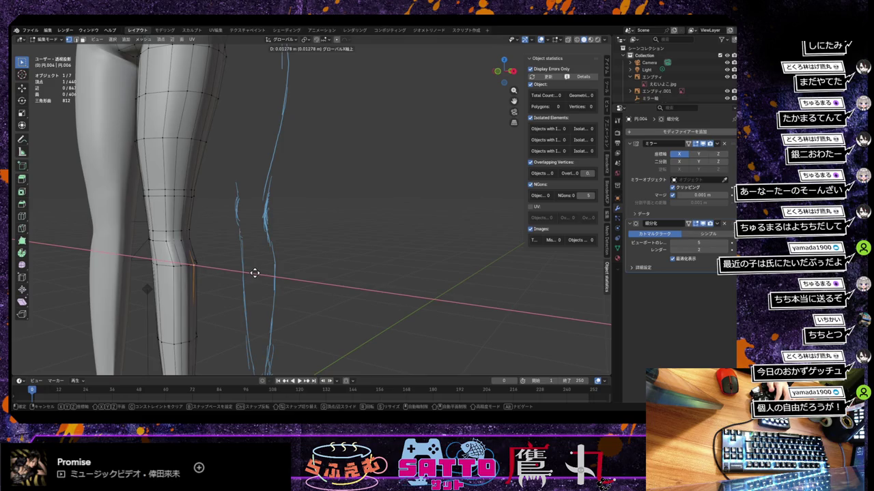
pyautogui.click(255, 273)
pyautogui.moveTo(255, 273); pyautogui.dragTo(276, 268, button='middle')
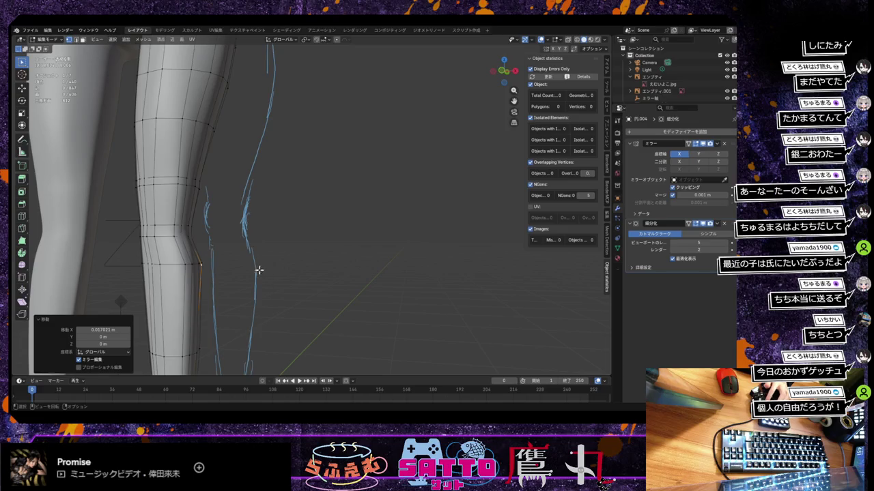
pyautogui.moveTo(222, 270); pyautogui.dragTo(247, 268, button='middle')
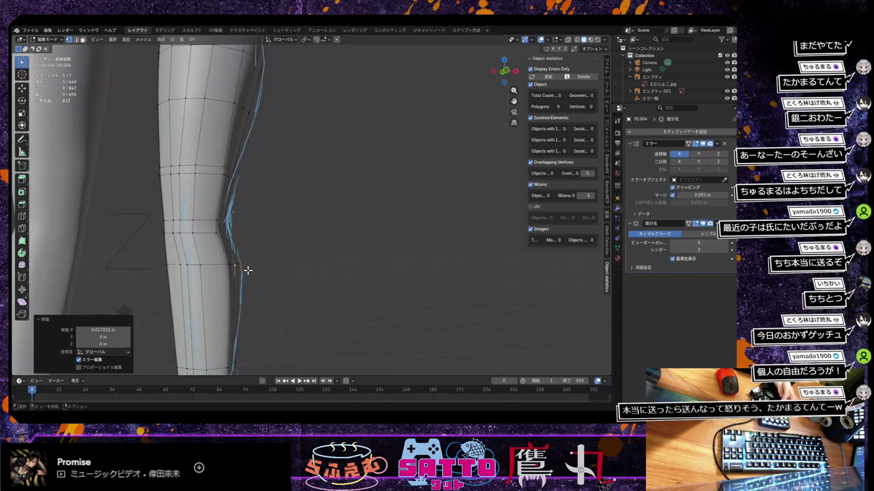
# Compare the knee against the reference in front orthographic view
pyautogui.press('KP_1')
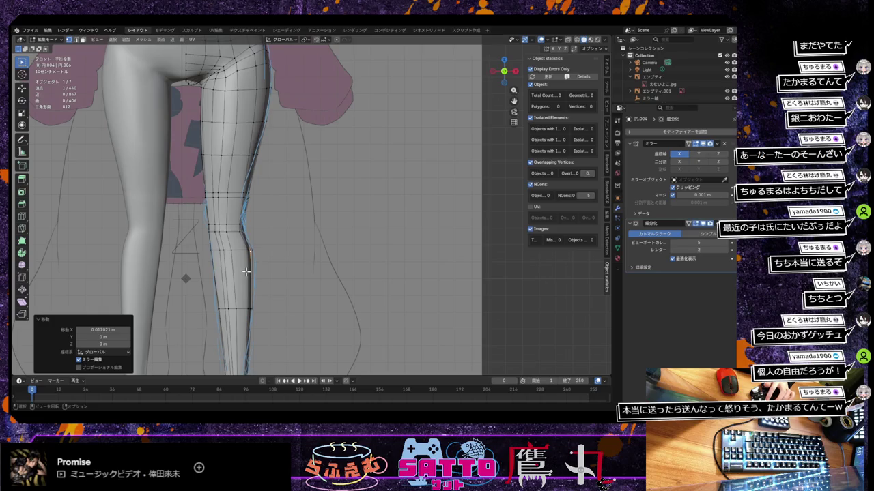
pyautogui.moveTo(241, 275)
pyautogui.keyDown('shift'); pyautogui.mouseDown(button='middle')
pyautogui.moveTo(249, 268)
pyautogui.moveTo(248, 285)
pyautogui.mouseUp(button='middle'); pyautogui.keyUp('shift')
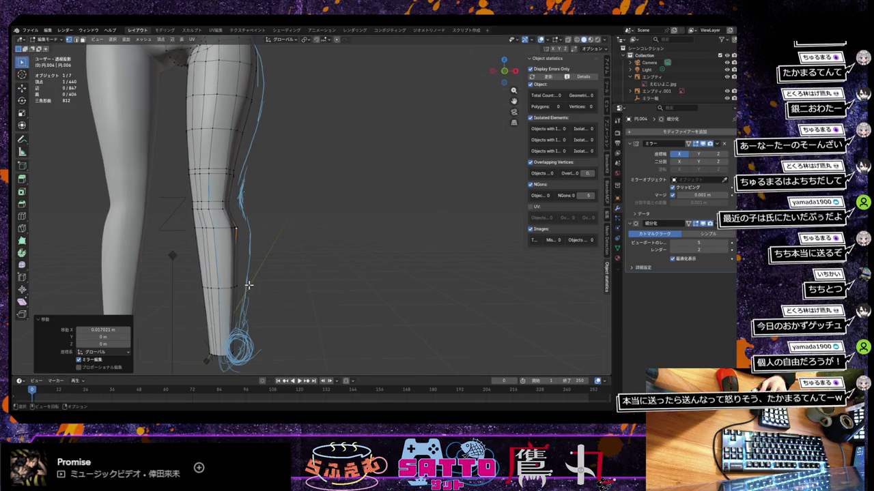
pyautogui.press('KP_1')
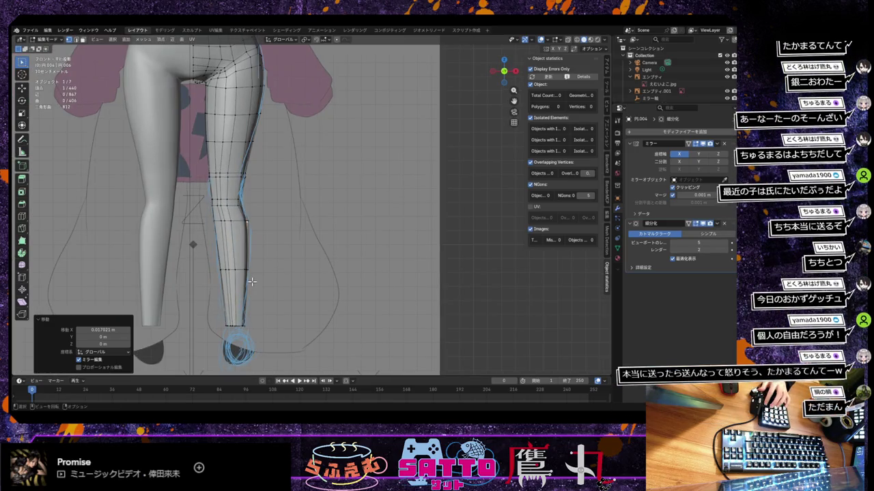
pyautogui.scroll(-1, 252, 281)
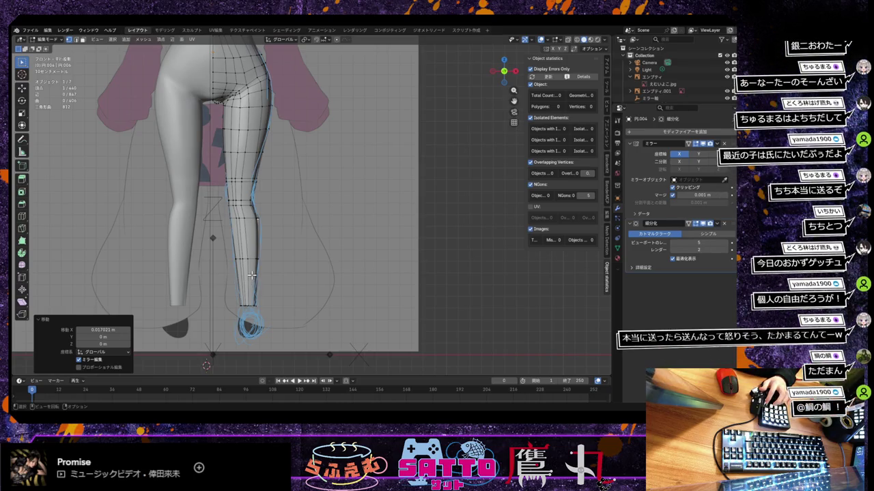
pyautogui.scroll(2, 270, 295)
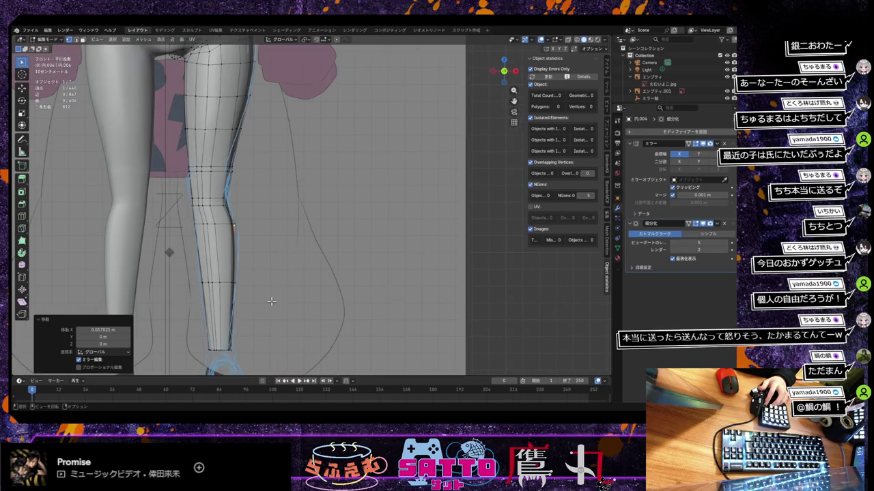
pyautogui.scroll(-1, 270, 300)
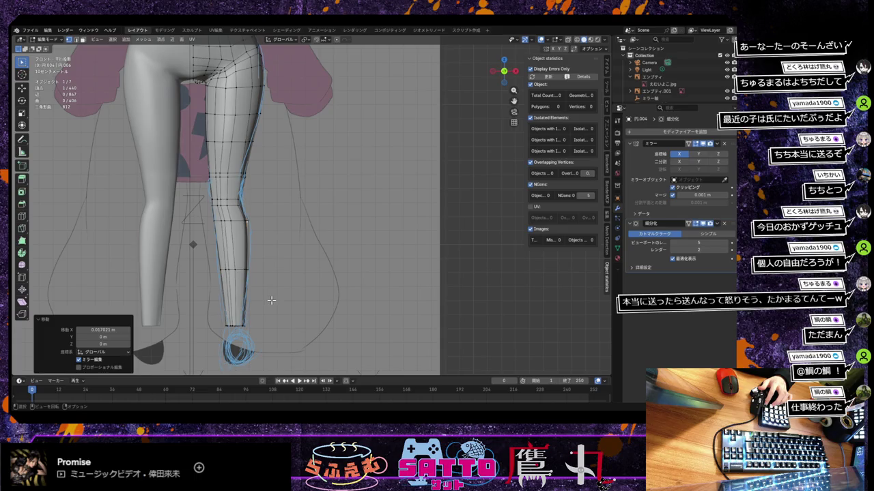
pyautogui.scroll(-1, 271, 301)
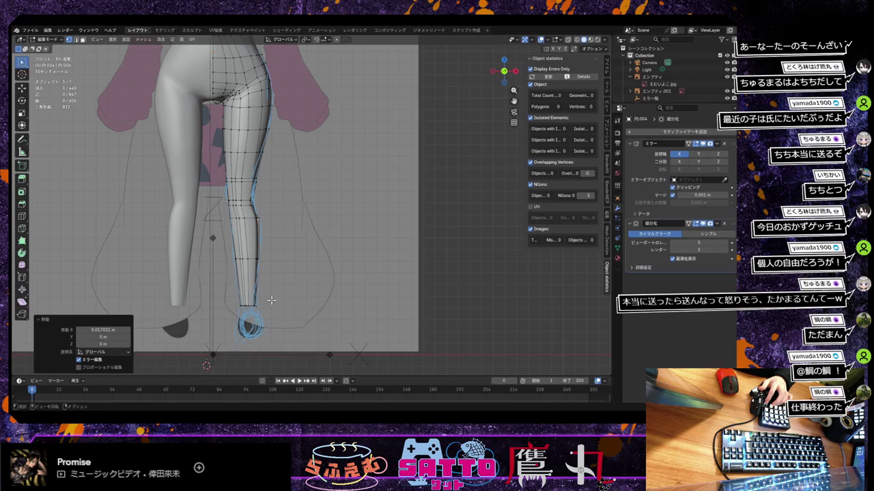
pyautogui.scroll(-4, 271, 299)
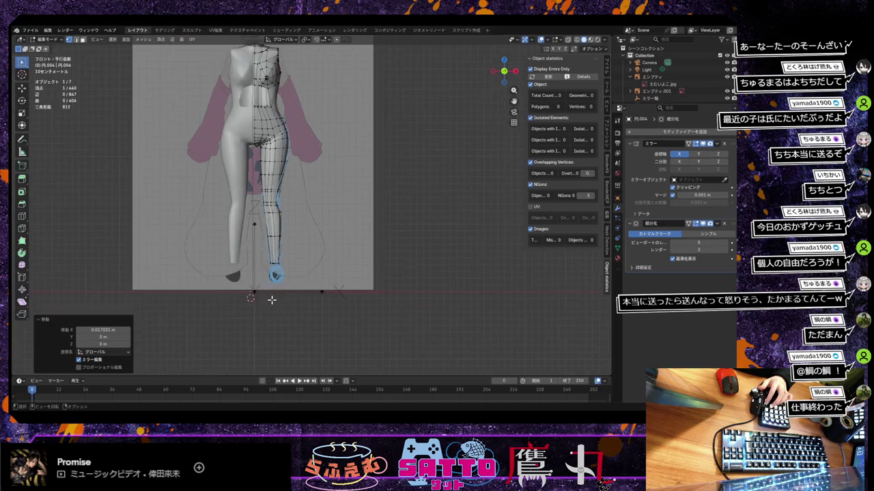
# Zoom into the knee and move its outer-edge vertex inward along X
pyautogui.scroll(-1, 271, 301)
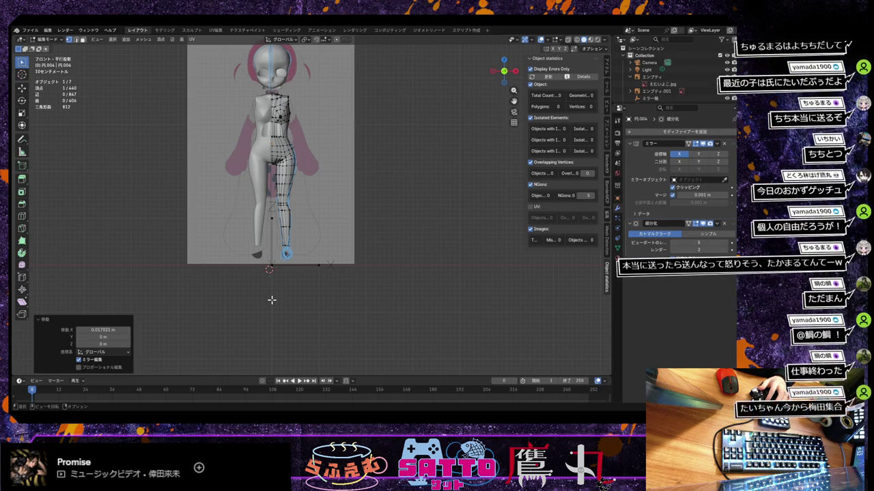
pyautogui.scroll(3, 272, 301)
pyautogui.scroll(2, 271, 300)
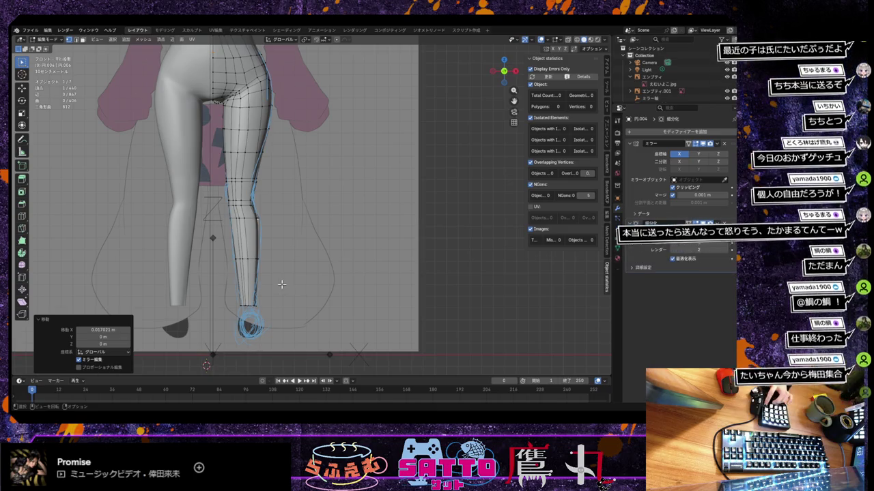
pyautogui.scroll(3, 253, 250)
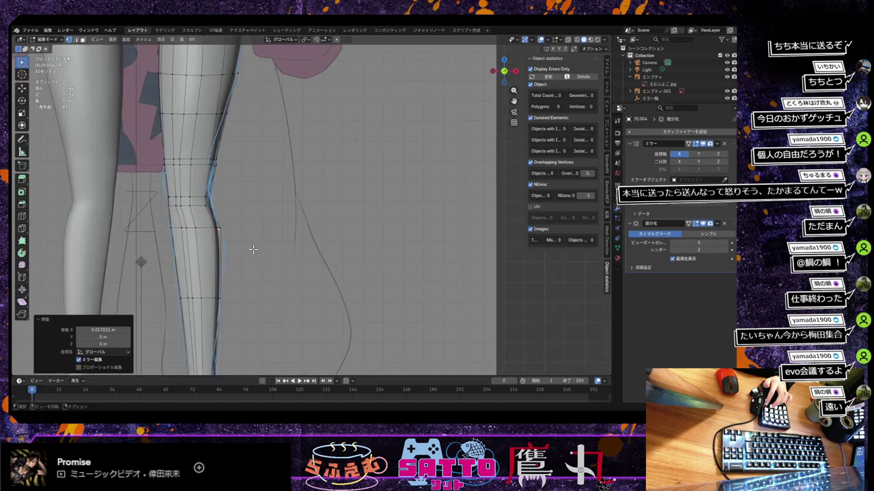
pyautogui.scroll(2, 253, 250)
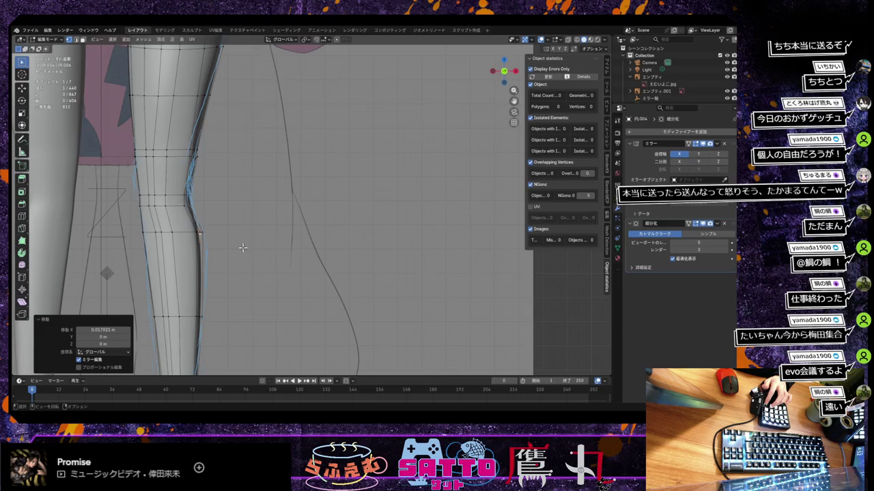
pyautogui.scroll(2, 242, 247)
pyautogui.scroll(2, 225, 260)
pyautogui.scroll(1, 236, 263)
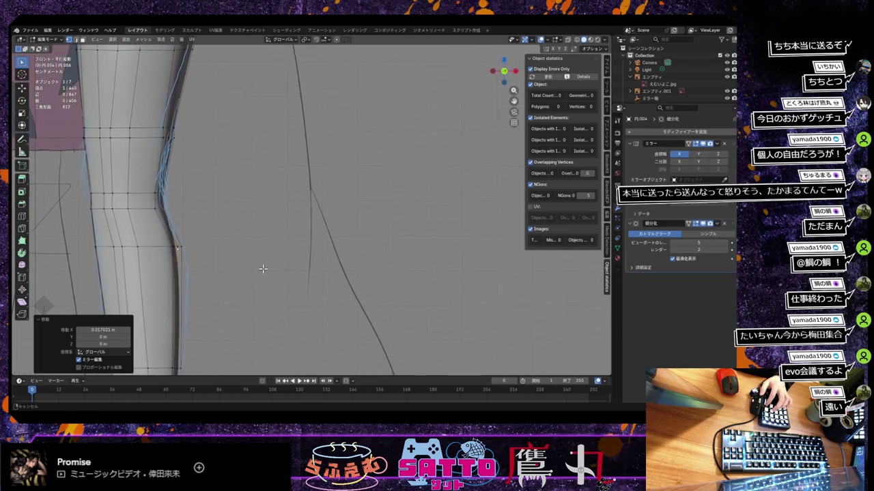
pyautogui.click(176, 247)
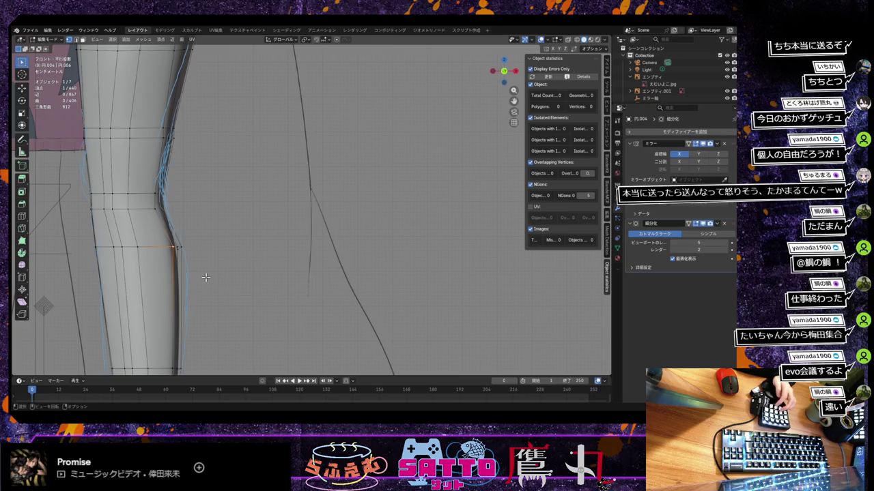
pyautogui.press('g')
pyautogui.press('x')
pyautogui.click(198, 277)
# Undo and redo the knee vertex move, settling at -0.012276 m along X
pyautogui.hotkey('ctrl', 'z')
pyautogui.press('g')
pyautogui.press('x')
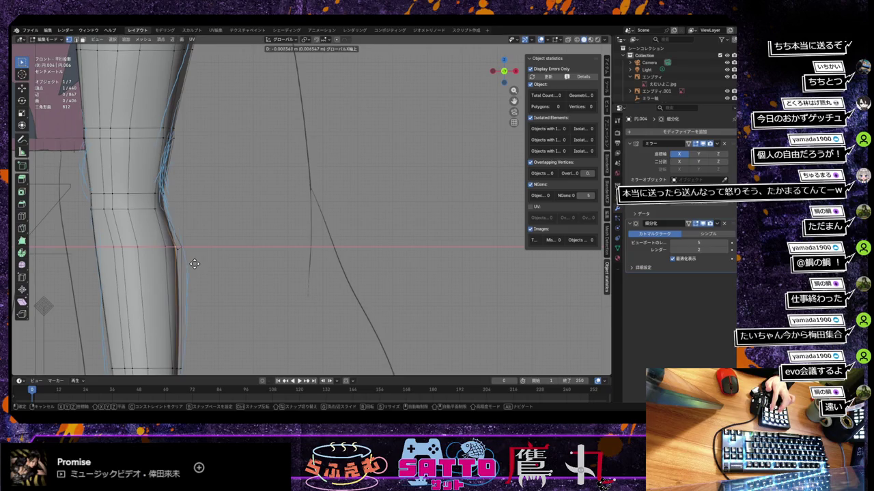
pyautogui.click(194, 264)
pyautogui.moveTo(194, 264)
pyautogui.mouseDown(button='middle')
pyautogui.moveTo(187, 266)
pyautogui.moveTo(232, 259)
pyautogui.moveTo(227, 266)
pyautogui.mouseUp(button='middle')
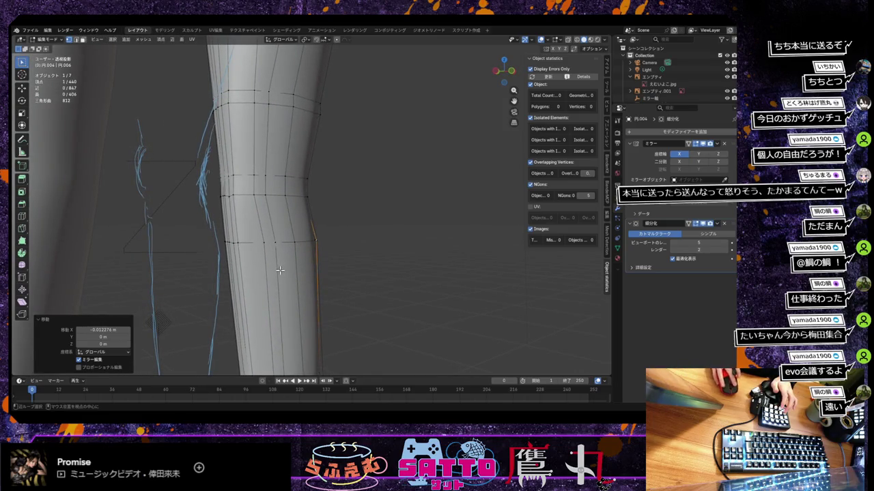
# Orbit to inspect both legs at an angle, then return to the front reference view
pyautogui.scroll(-3, 238, 243)
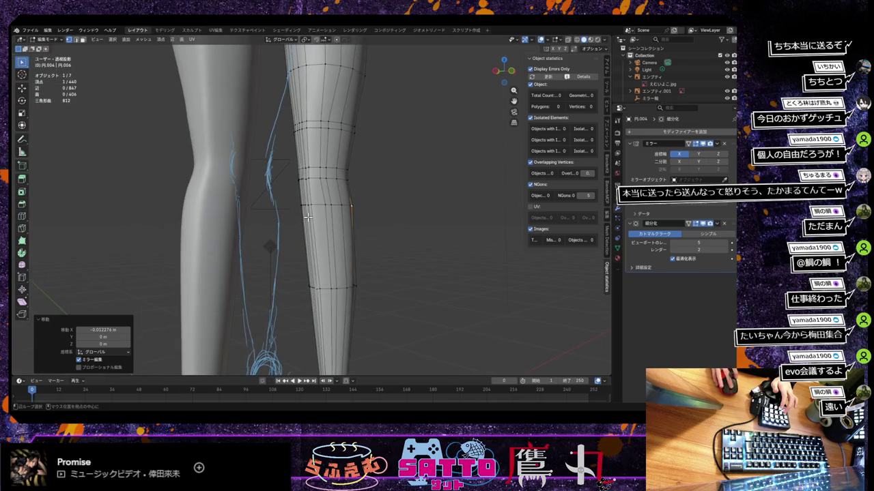
pyautogui.scroll(-2, 308, 217)
pyautogui.moveTo(309, 217); pyautogui.dragTo(320, 229, button='middle')
pyautogui.press('KP_1')
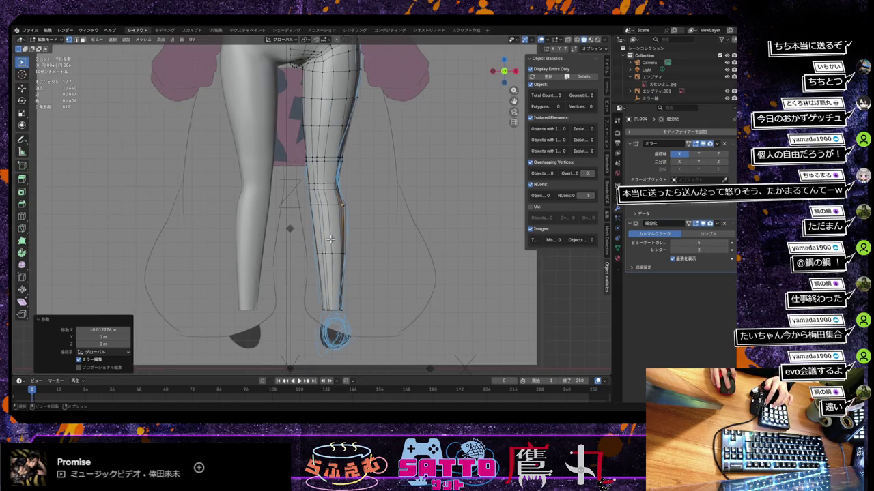
pyautogui.scroll(1, 331, 239)
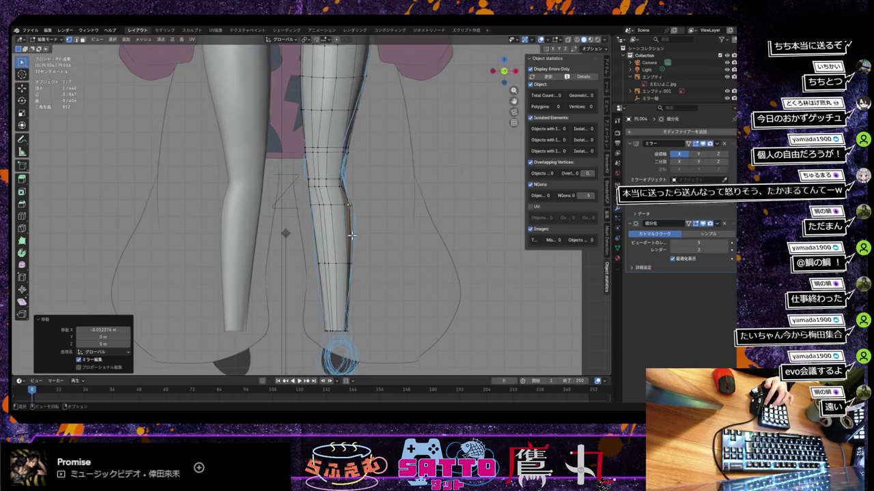
pyautogui.scroll(-1, 350, 236)
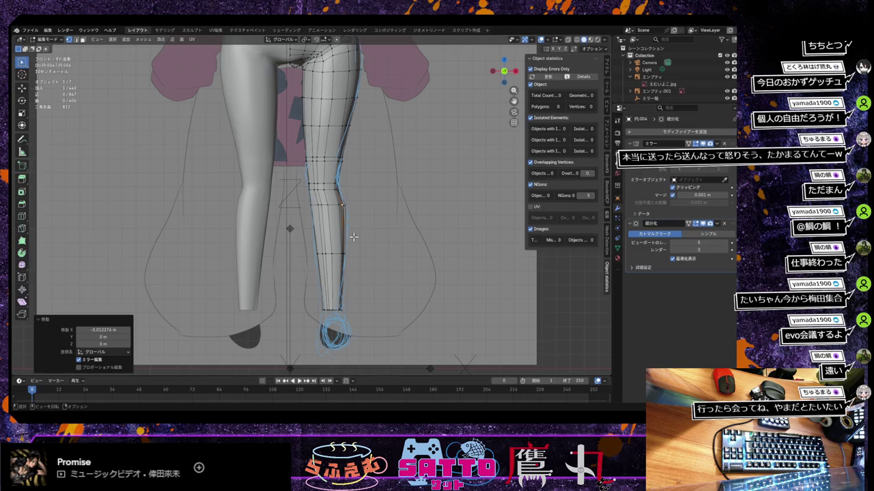
# Draw blue annotation guide strokes around the right knee with the Annotate tool, then return to Select Box
pyautogui.click(22, 138)
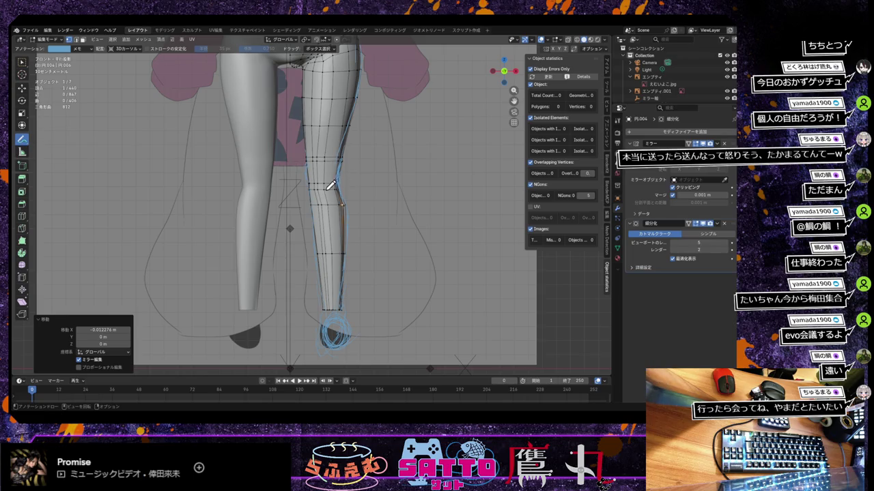
pyautogui.moveTo(324, 186); pyautogui.dragTo(330, 183)
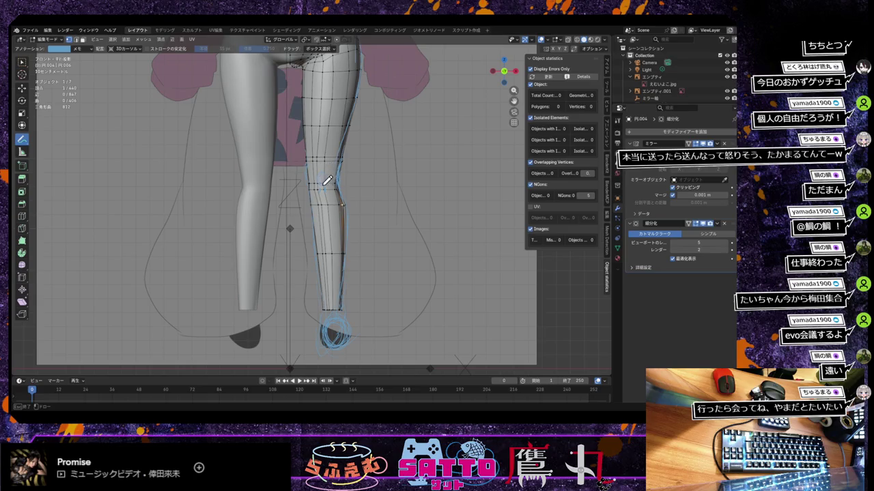
pyautogui.moveTo(328, 170)
pyautogui.mouseDown()
pyautogui.moveTo(327, 180)
pyautogui.moveTo(329, 171)
pyautogui.mouseUp()
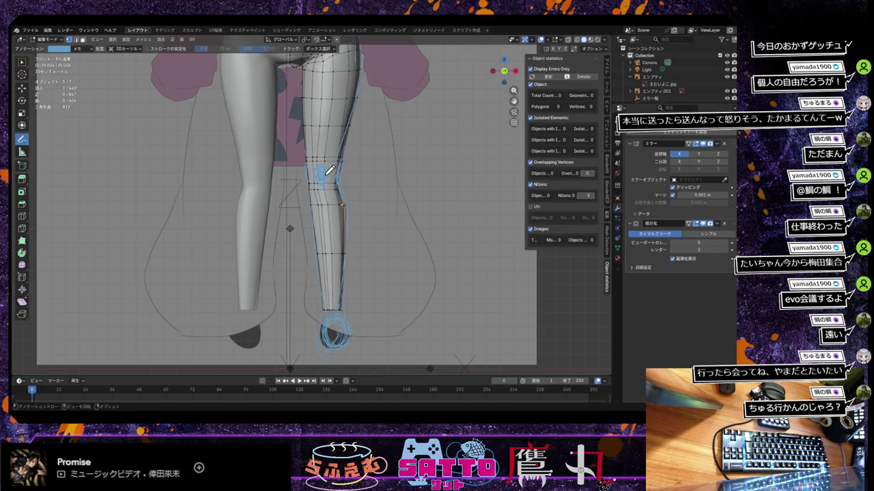
pyautogui.moveTo(322, 176); pyautogui.dragTo(331, 181)
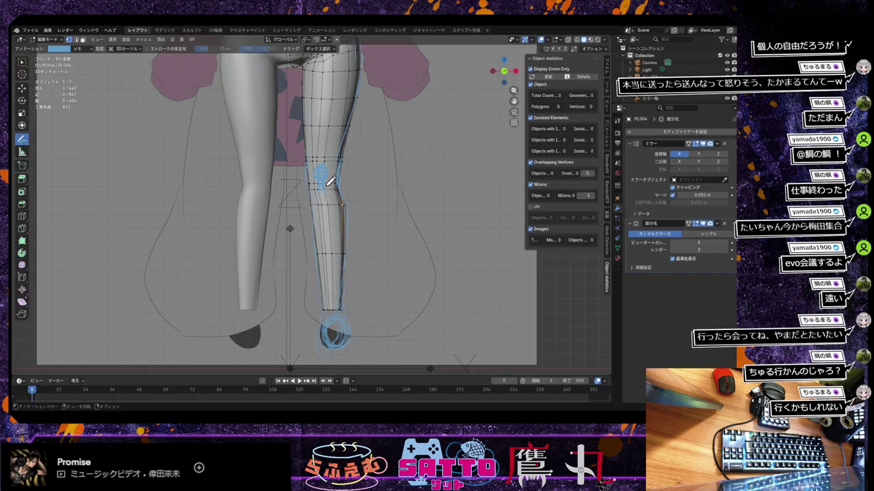
pyautogui.click(21, 62)
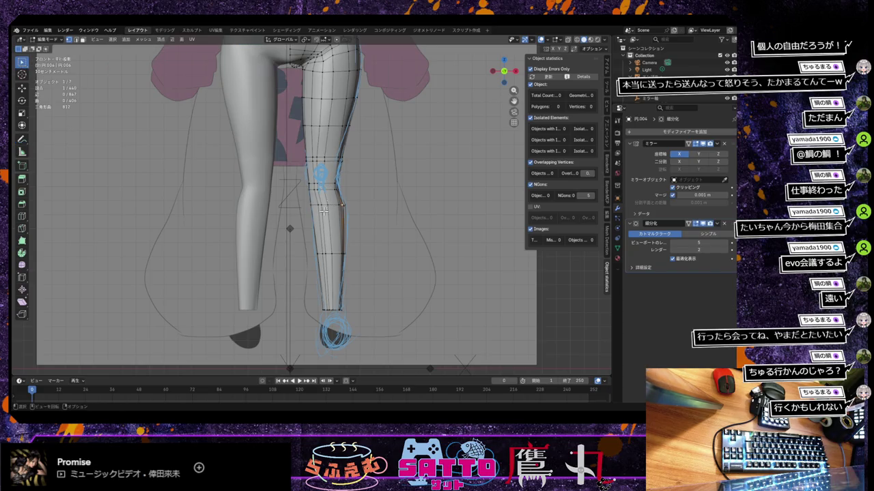
# Nudge the selected knee vertices along X and reposition them freely
pyautogui.press('g')
pyautogui.press('x')
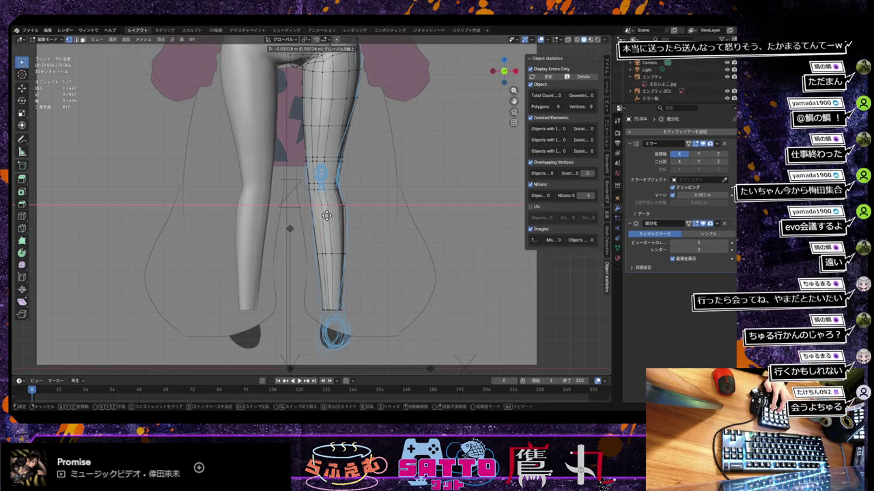
pyautogui.click(326, 213)
pyautogui.press('g')
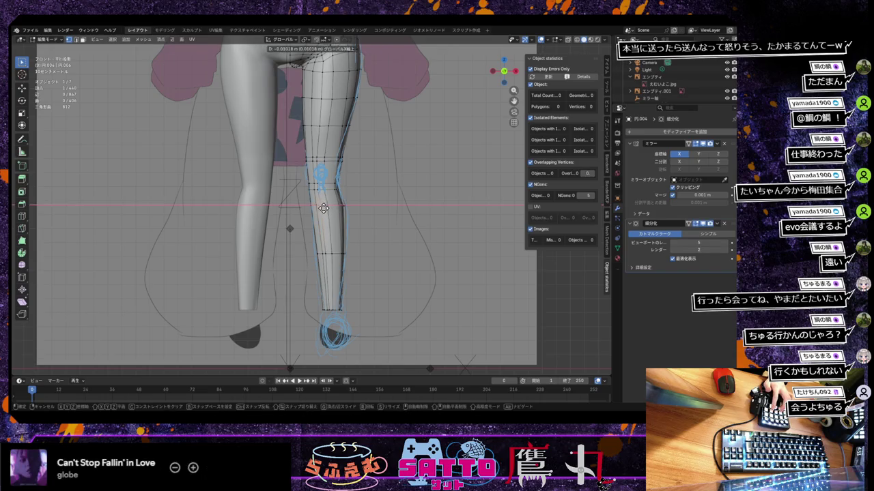
pyautogui.click(326, 206)
pyautogui.press('g')
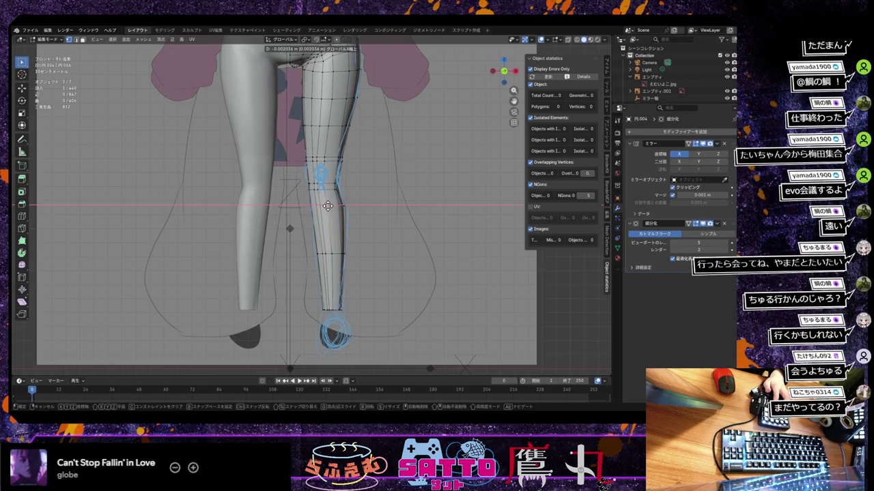
pyautogui.click(327, 207)
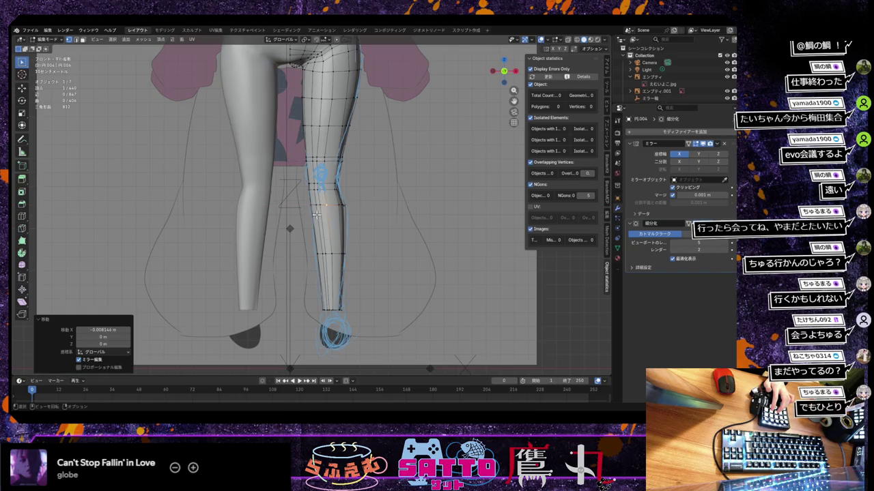
# Shift the knee vertices along X several times toward the blue guide marks
pyautogui.press('g')
pyautogui.press('x')
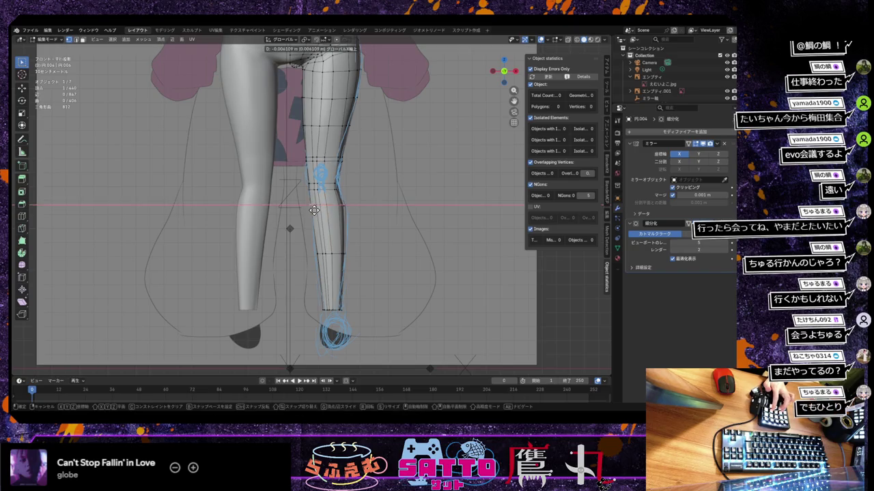
pyautogui.click(313, 210)
pyautogui.press('g')
pyautogui.press('x')
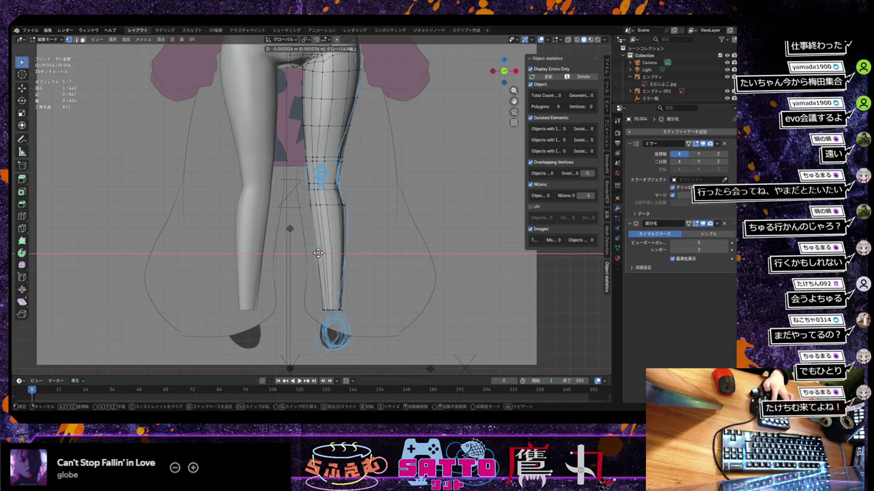
pyautogui.click(322, 253)
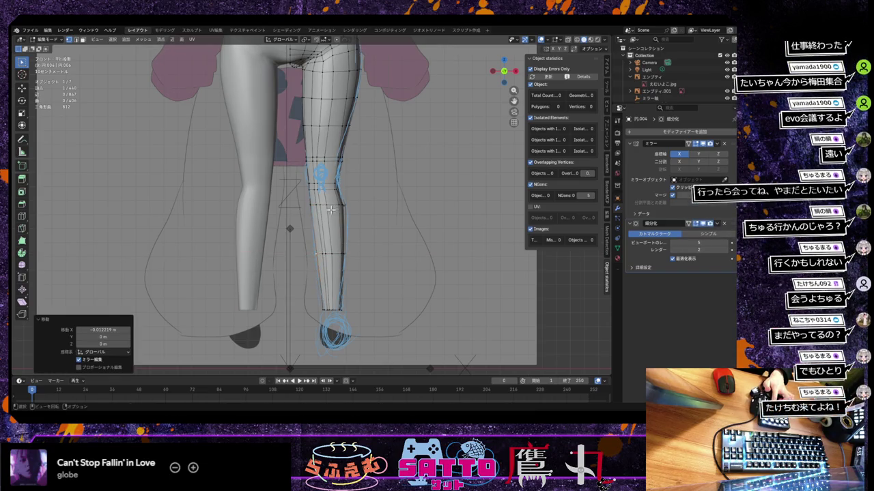
pyautogui.press('g')
pyautogui.press('x')
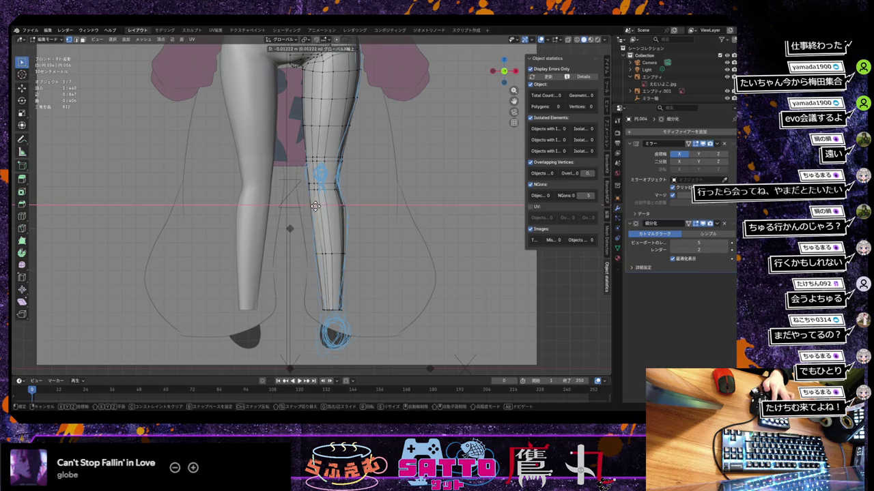
pyautogui.rightClick(322, 213)
pyautogui.press('g')
pyautogui.press('x')
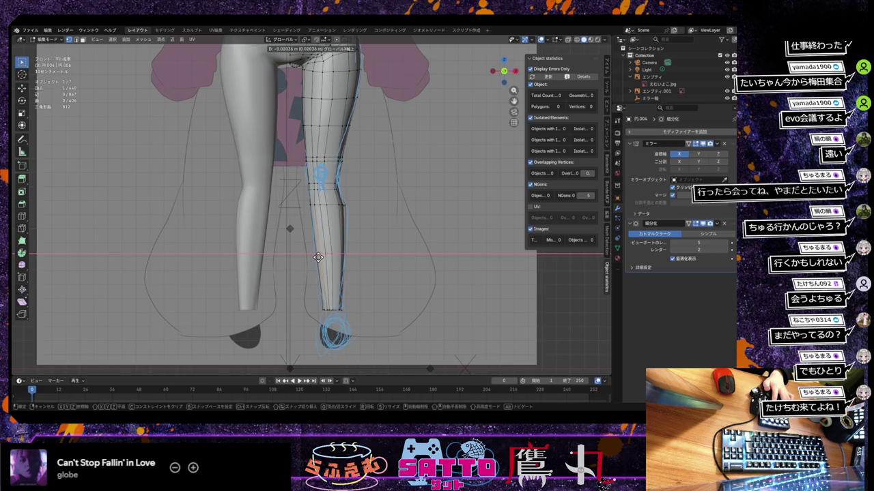
pyautogui.click(321, 250)
# Fine-tune the knee vertices' X position, finishing with a -0.008144 m shift
pyautogui.press('g')
pyautogui.press('x')
pyautogui.click(323, 211)
pyautogui.press('g')
pyautogui.press('x')
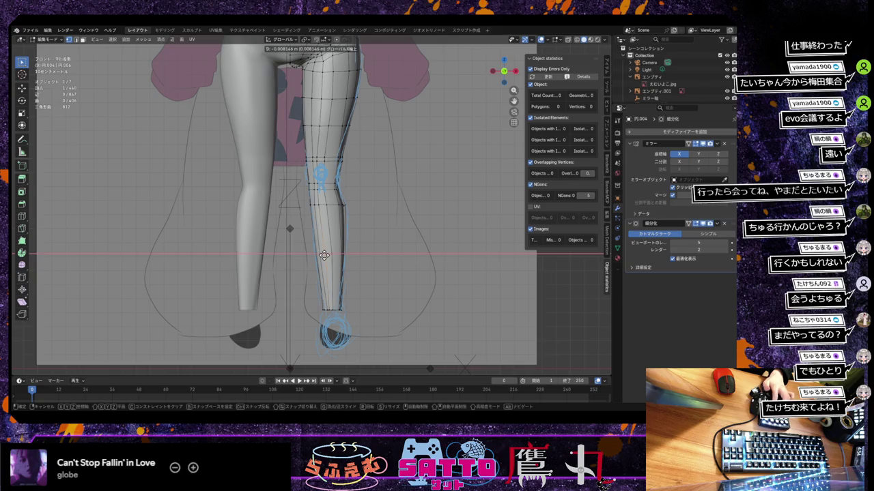
pyautogui.rightClick(328, 256)
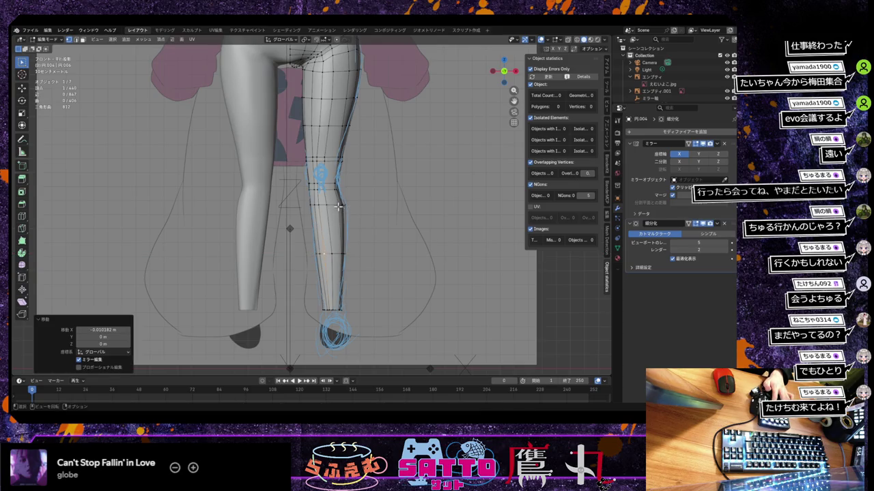
pyautogui.hotkey('ctrl', 'z')
pyautogui.press('g')
pyautogui.press('x')
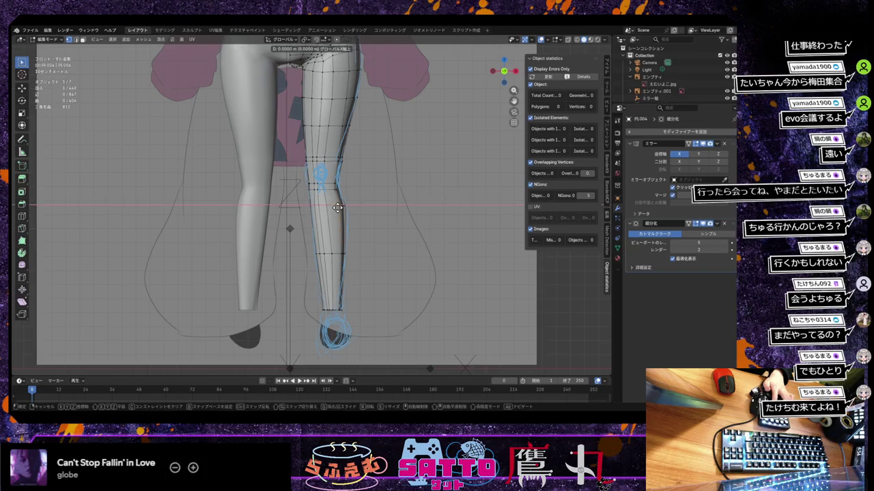
pyautogui.click(340, 202)
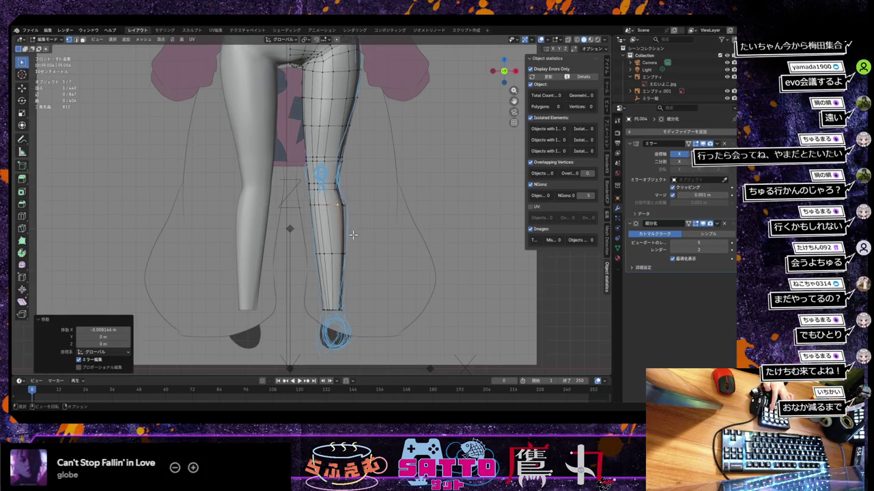
pyautogui.press('g')
pyautogui.press('x')
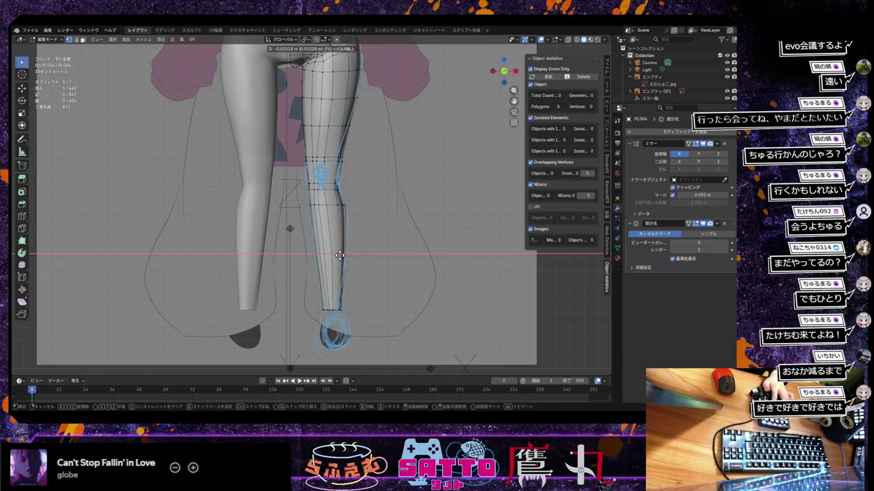
pyautogui.click(346, 248)
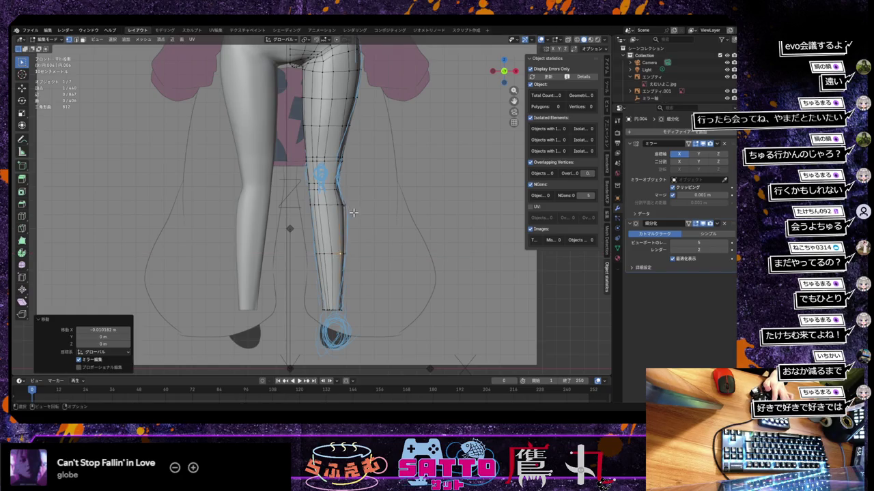
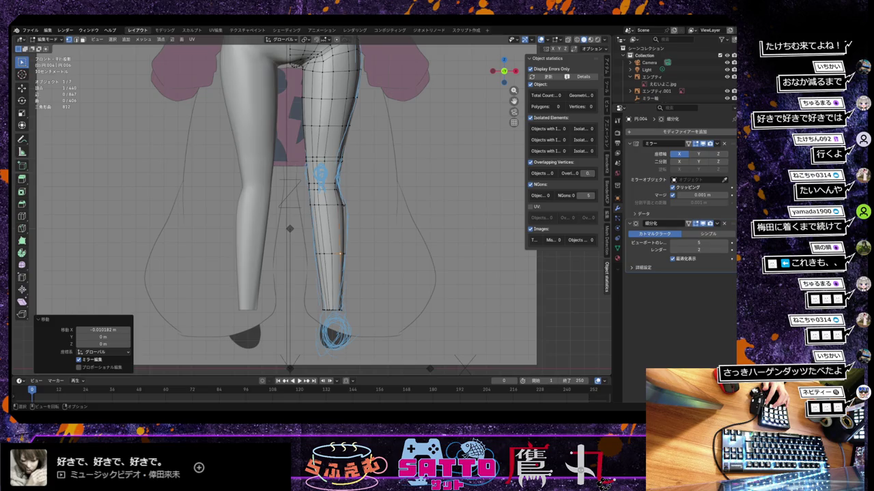
# Turn on X-ray so the leg mesh becomes see-through
pyautogui.scroll(-2, 302, 171)
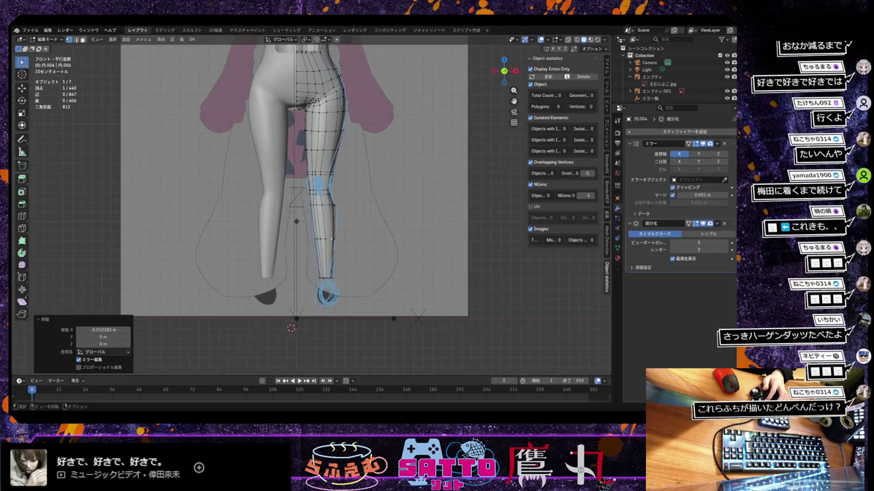
pyautogui.scroll(1, 315, 208)
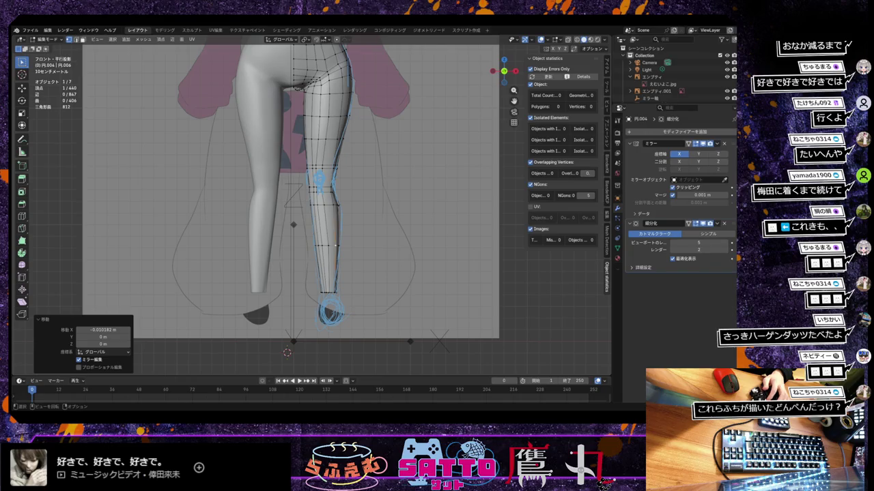
pyautogui.scroll(1, 339, 294)
pyautogui.scroll(2, 339, 294)
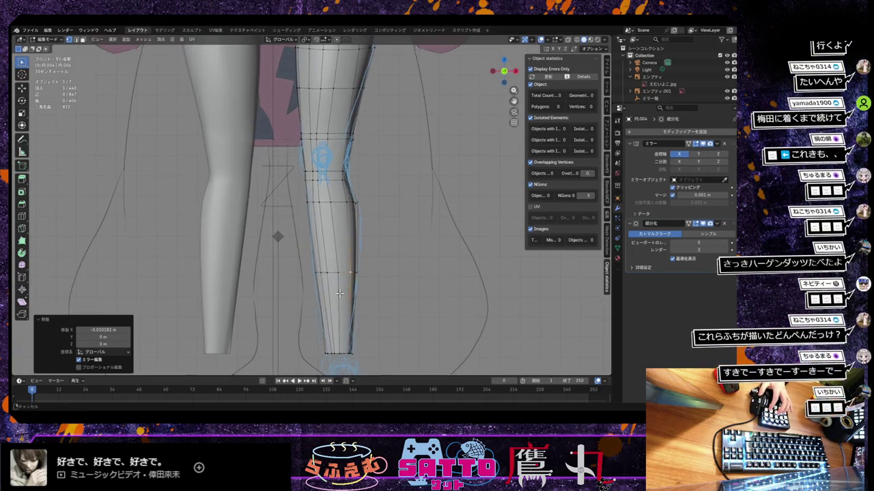
pyautogui.scroll(-3, 339, 294)
pyautogui.scroll(2, 293, 246)
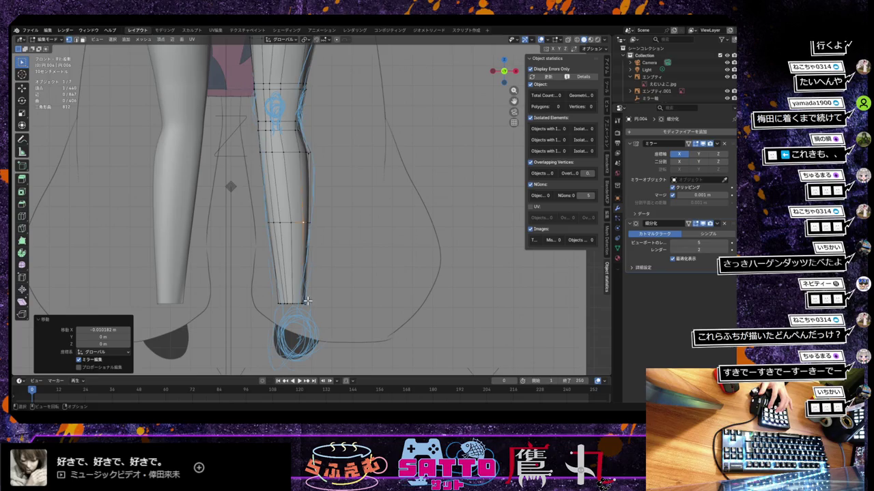
pyautogui.scroll(-1, 307, 300)
pyautogui.click(566, 41)
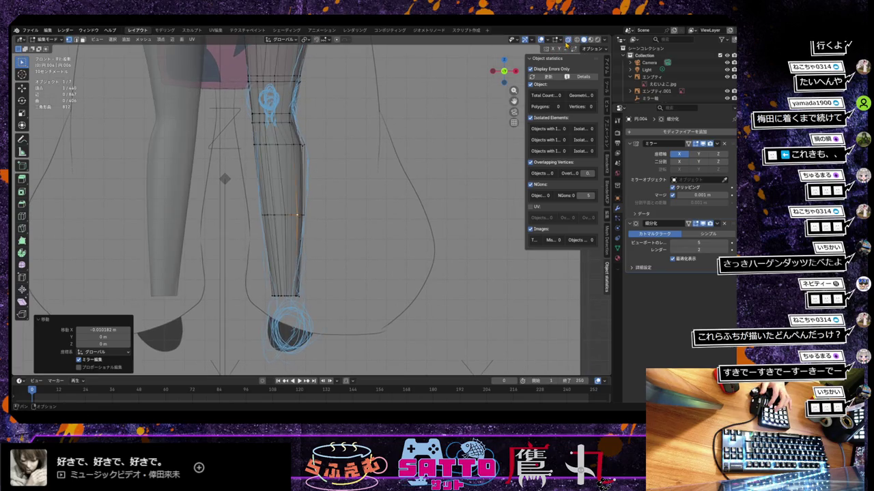
# Select the lower leg's outer-edge vertices, leaving out the bottom vertex
pyautogui.scroll(2, 287, 237)
pyautogui.scroll(1, 287, 238)
pyautogui.scroll(1, 288, 237)
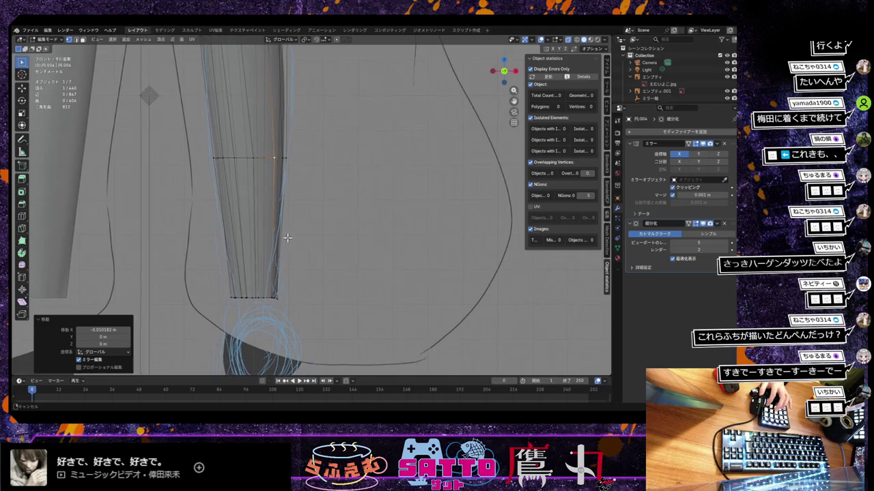
pyautogui.keyDown('alt'); pyautogui.click(286, 310); pyautogui.keyUp('alt')
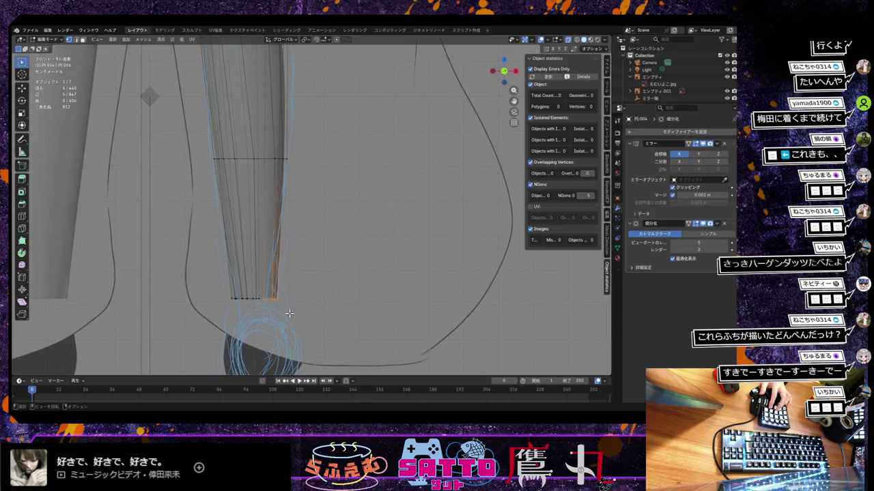
pyautogui.keyDown('shift'); pyautogui.click(270, 297); pyautogui.keyUp('shift')
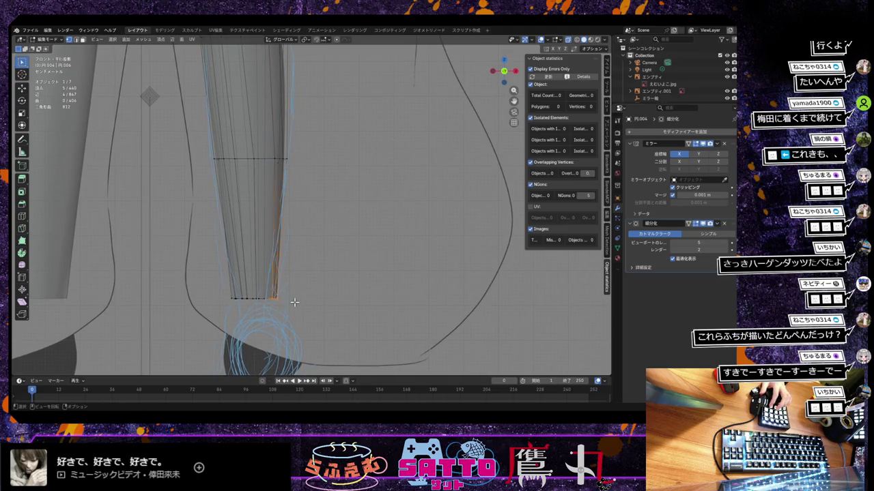
# Add the ankle's bottom vertices and narrow them horizontally to 0.79 width
pyautogui.press('g')
pyautogui.press('x')
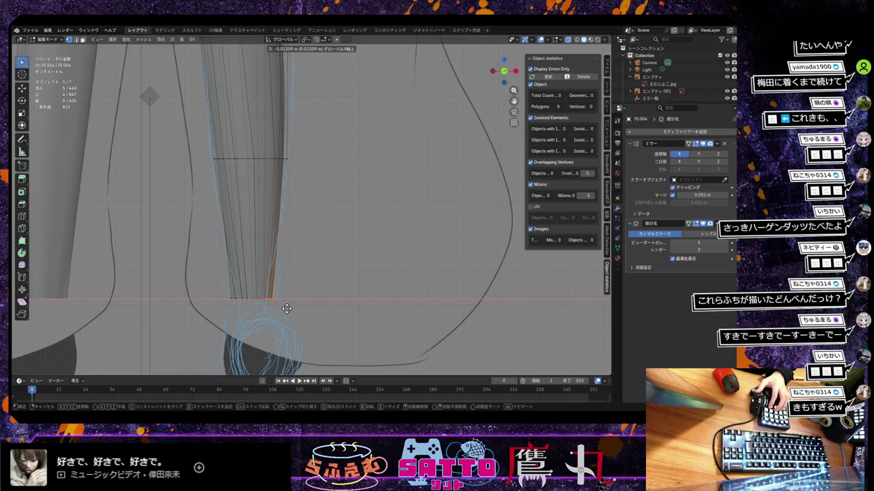
pyautogui.rightClick(287, 309)
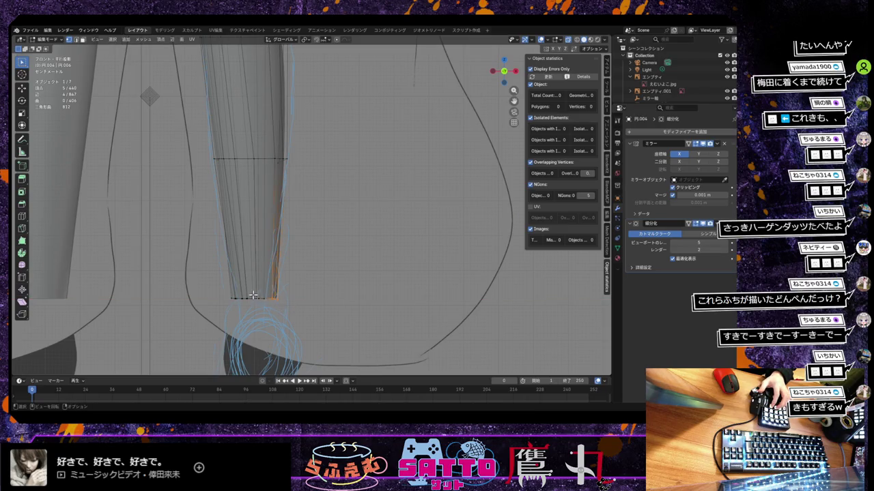
pyautogui.keyDown('shift'); pyautogui.moveTo(253, 295); pyautogui.dragTo(283, 309); pyautogui.keyUp('shift')
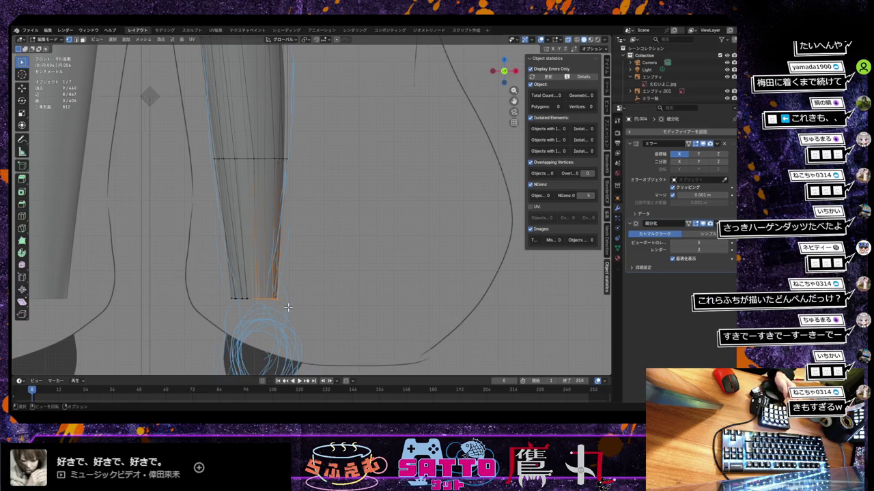
pyautogui.press('g')
pyautogui.press('x')
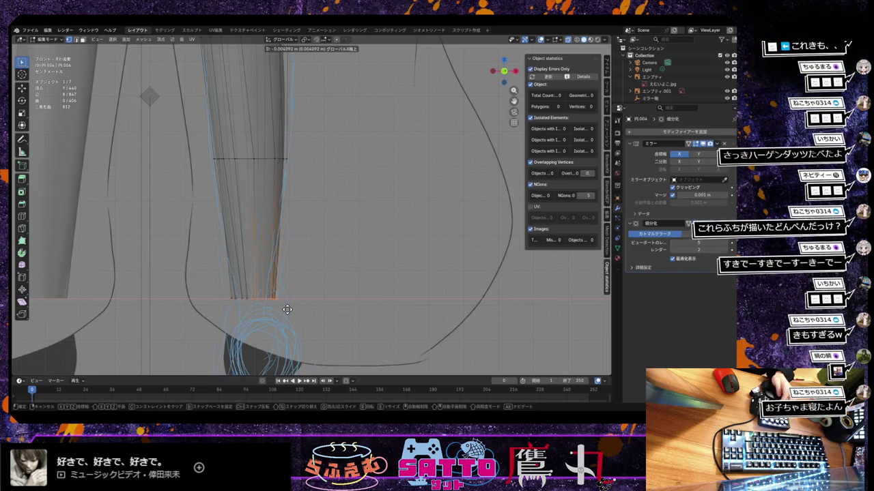
pyautogui.press('s')
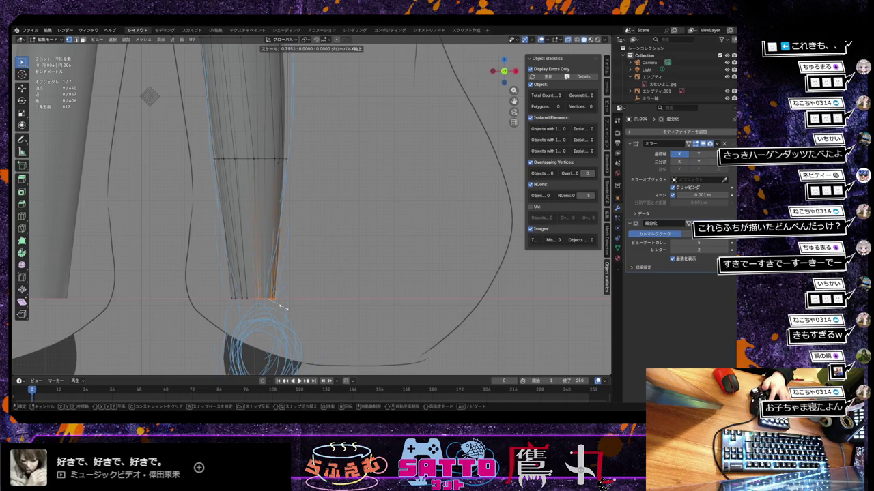
pyautogui.click(282, 308)
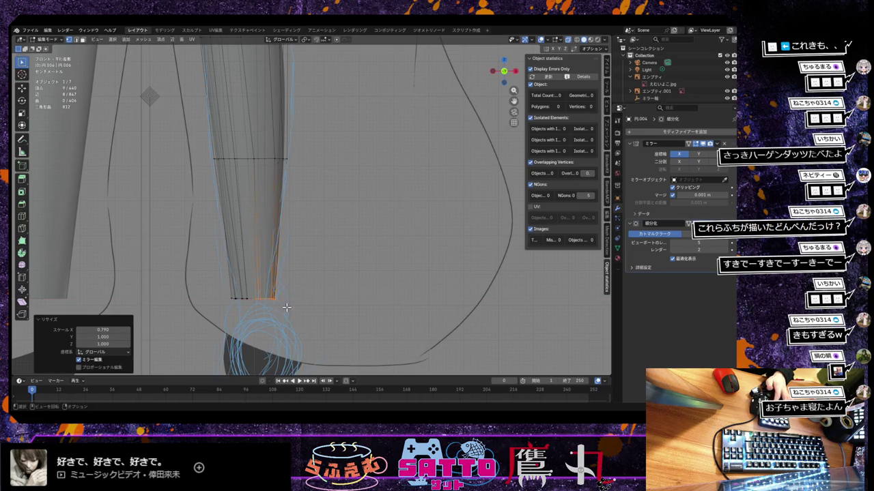
# Shift the narrowed ankle along X, then scale the wider ankle end to 0.83
pyautogui.press('g')
pyautogui.press('x')
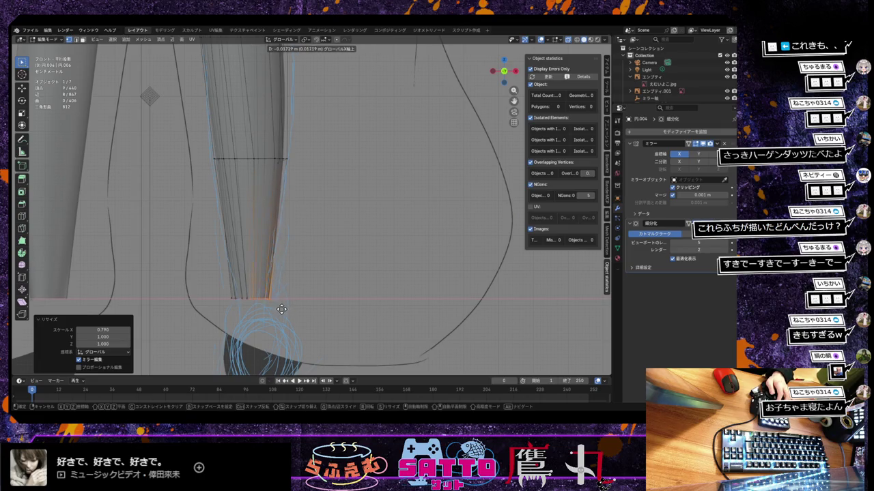
pyautogui.click(281, 310)
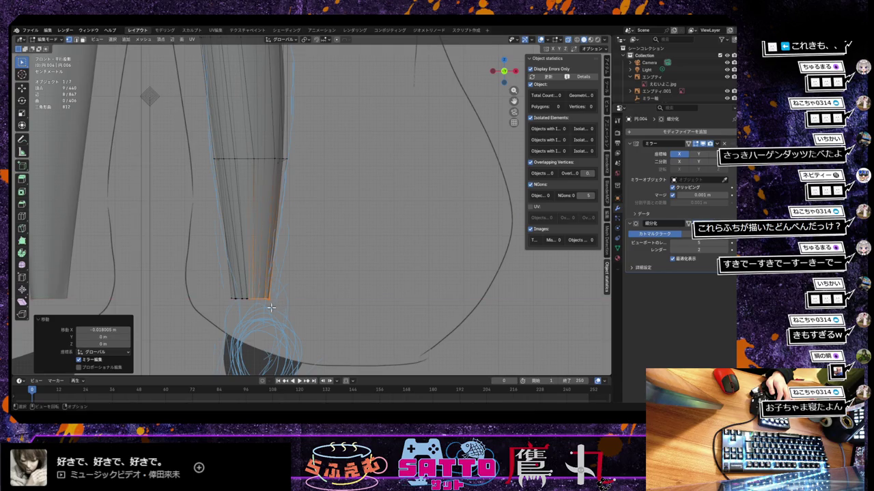
pyautogui.moveTo(231, 294); pyautogui.dragTo(295, 307)
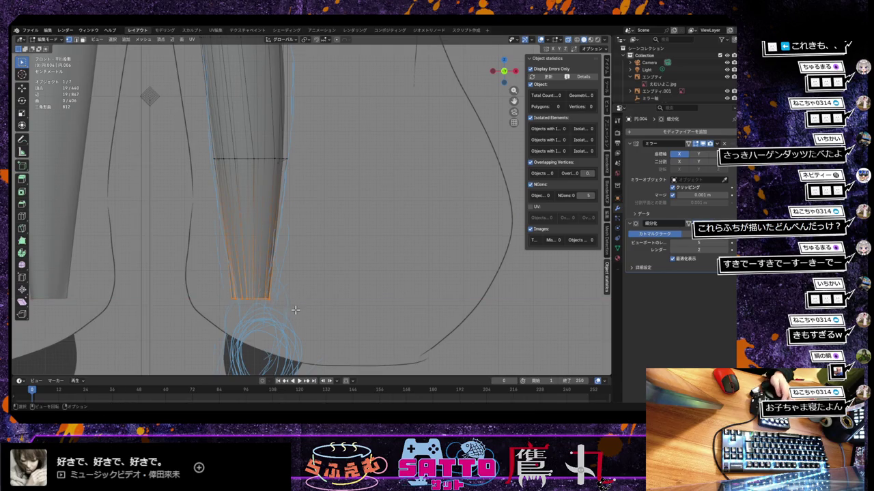
pyautogui.press('s')
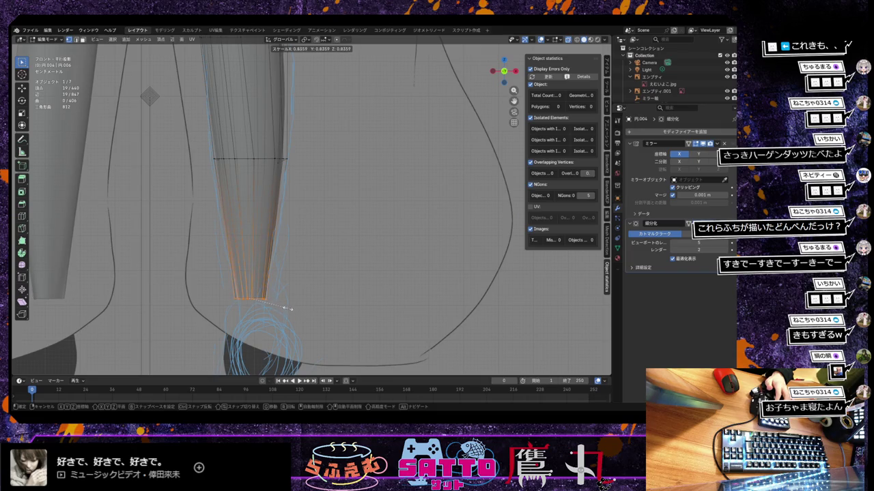
pyautogui.click(290, 309)
pyautogui.scroll(-2, 297, 309)
pyautogui.scroll(-2, 298, 309)
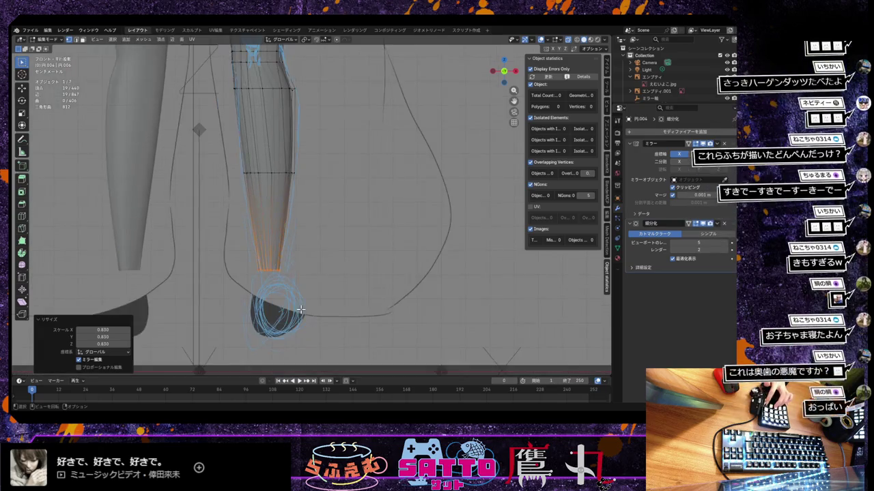
pyautogui.scroll(-2, 300, 310)
pyautogui.scroll(-1, 300, 309)
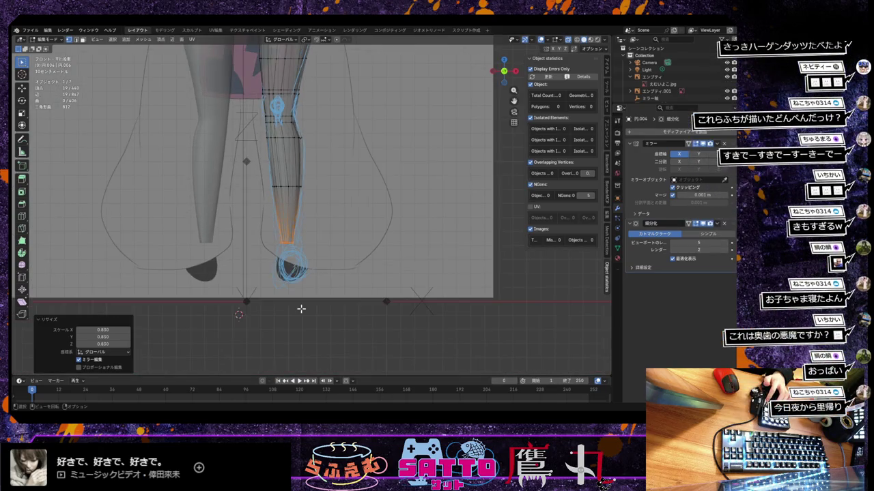
pyautogui.scroll(-1, 301, 308)
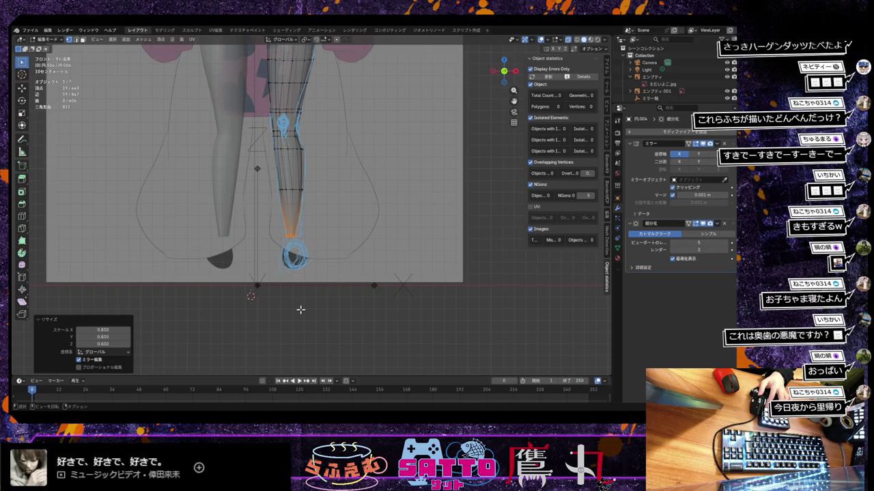
pyautogui.scroll(1, 300, 311)
pyautogui.scroll(1, 287, 327)
pyautogui.scroll(1, 273, 347)
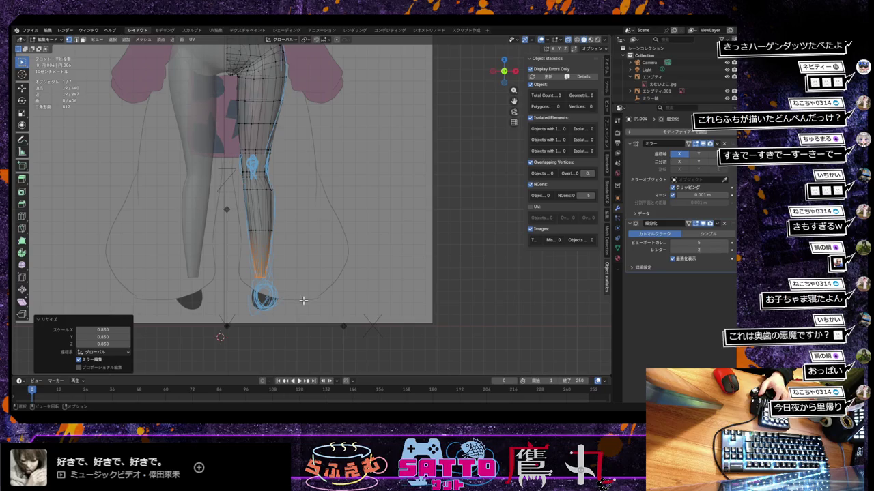
pyautogui.moveTo(302, 301); pyautogui.dragTo(290, 311, button='middle')
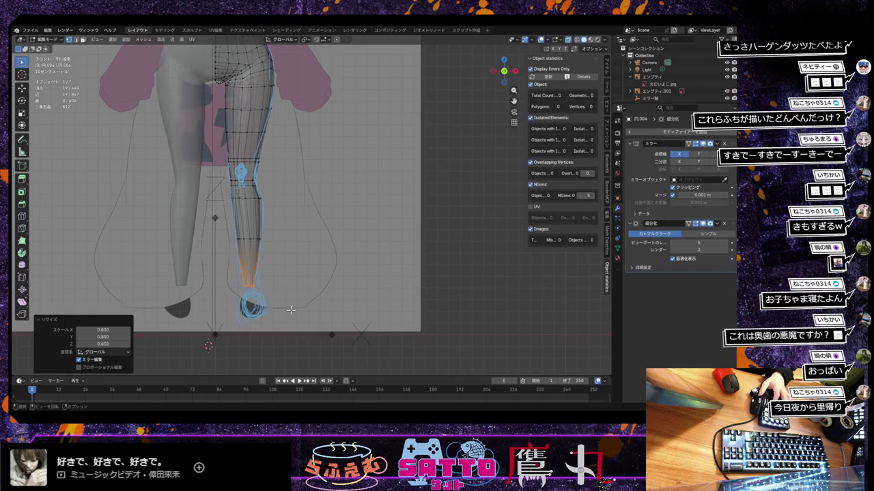
pyautogui.scroll(1, 290, 310)
pyautogui.scroll(1, 291, 310)
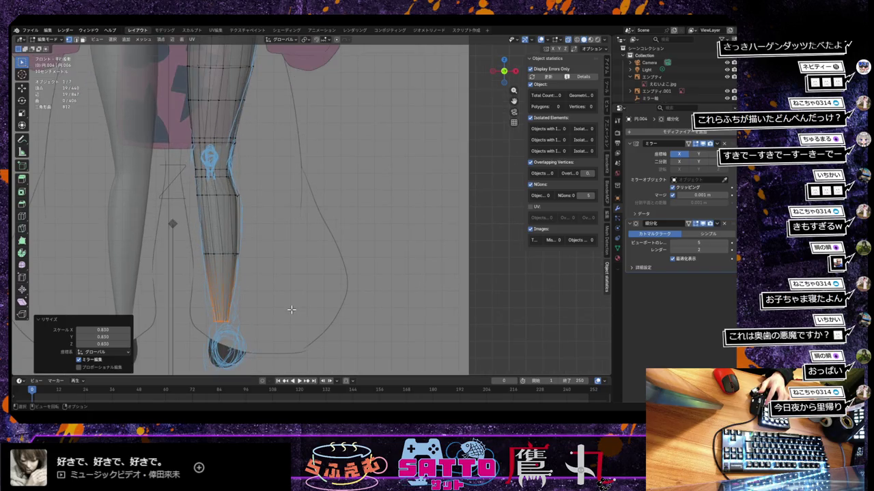
pyautogui.scroll(-1, 290, 309)
pyautogui.scroll(-2, 291, 308)
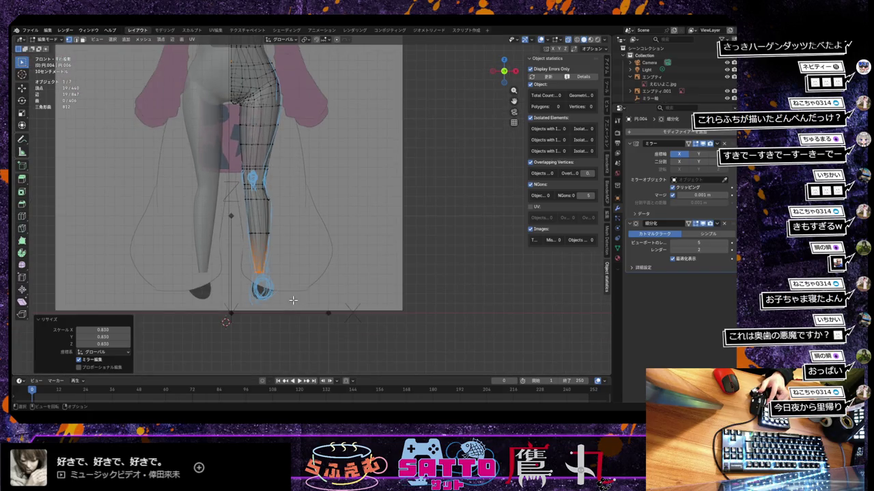
# Erase the old foot annotation circle and draw new guide strokes down the leg and ankle
pyautogui.click(22, 139)
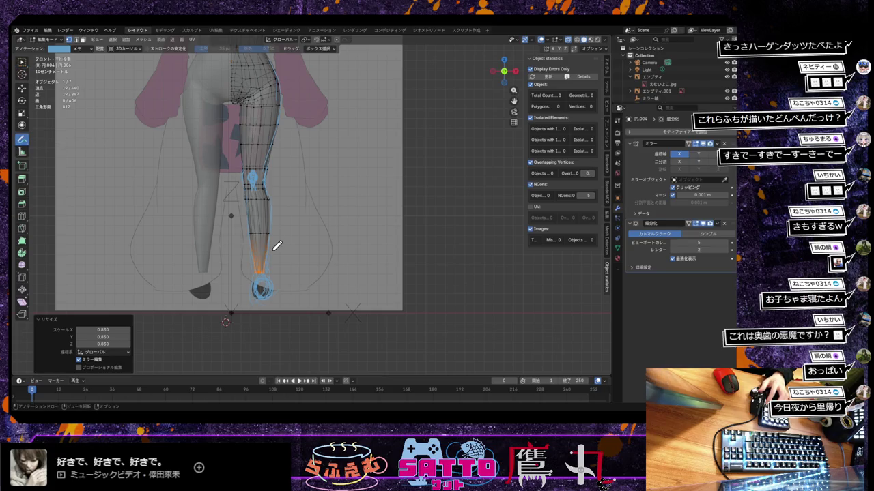
pyautogui.moveTo(22, 139); pyautogui.dragTo(68, 183)
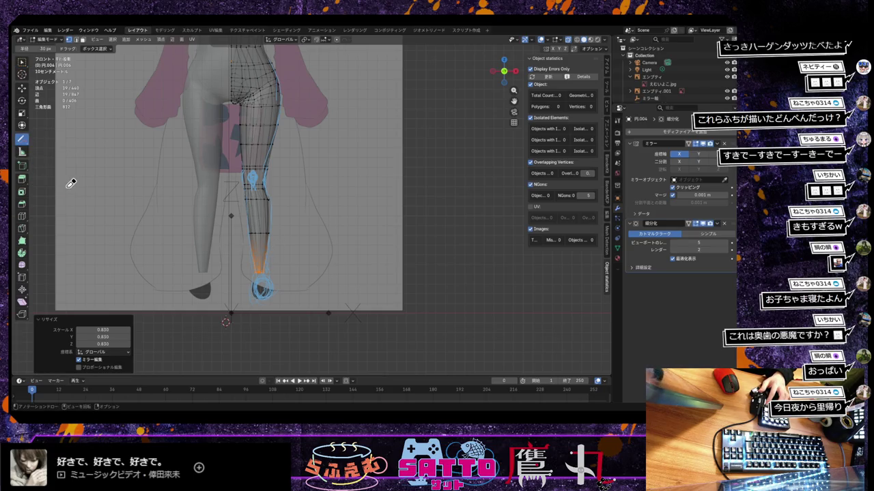
pyautogui.moveTo(287, 290); pyautogui.dragTo(281, 256)
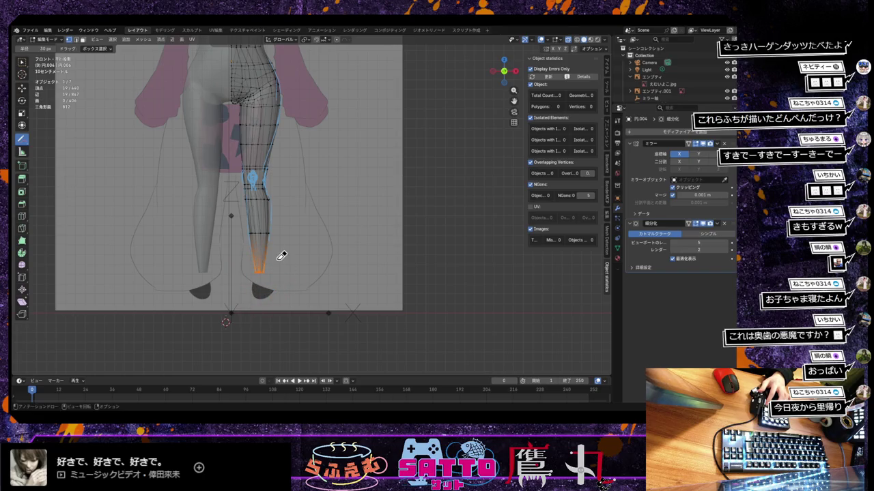
pyautogui.moveTo(21, 140); pyautogui.dragTo(52, 134)
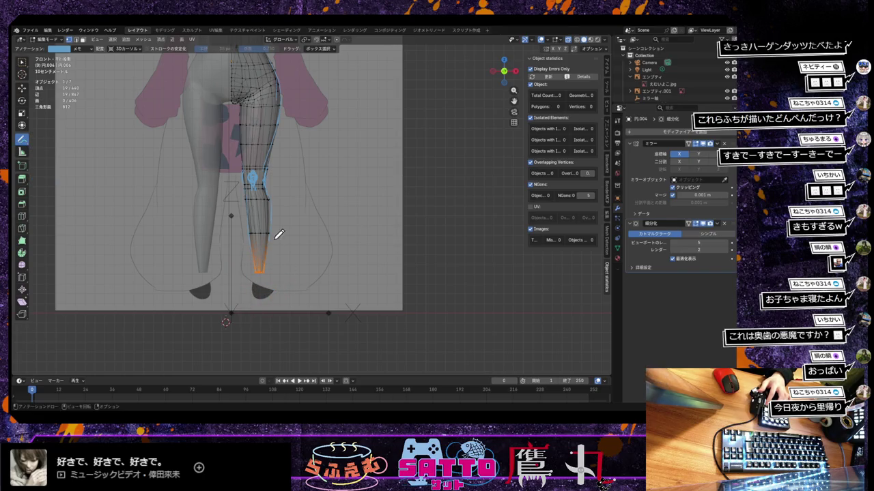
pyautogui.scroll(-1, 277, 236)
pyautogui.moveTo(255, 122); pyautogui.dragTo(269, 241)
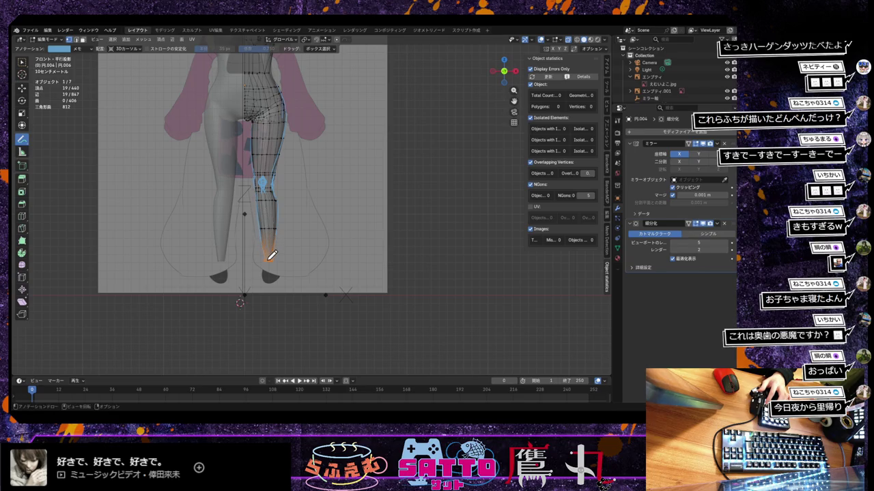
pyautogui.moveTo(275, 248); pyautogui.dragTo(274, 261)
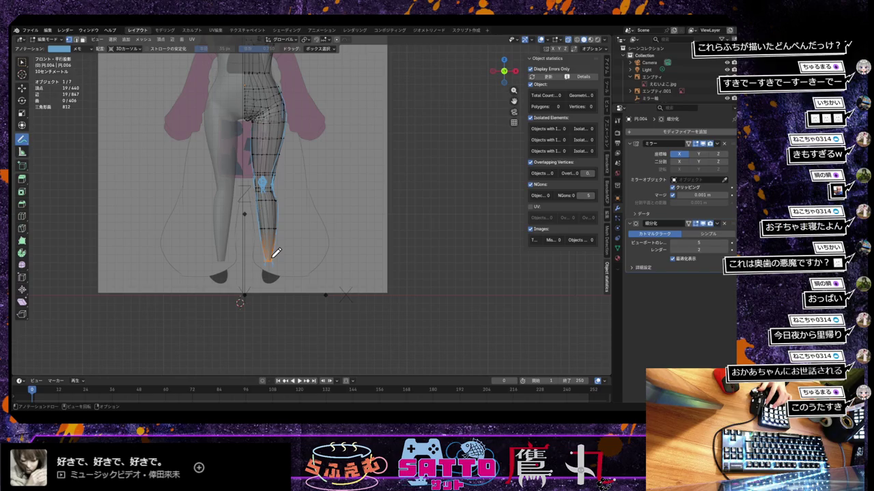
# Return to Select Box and box-select the ankle tip vertices
pyautogui.press('w')
pyautogui.scroll(4, 292, 276)
pyautogui.scroll(3, 292, 276)
pyautogui.keyDown('shift'); pyautogui.moveTo(292, 276); pyautogui.dragTo(339, 194, button='middle'); pyautogui.keyUp('shift')
pyautogui.moveTo(211, 286); pyautogui.dragTo(238, 304)
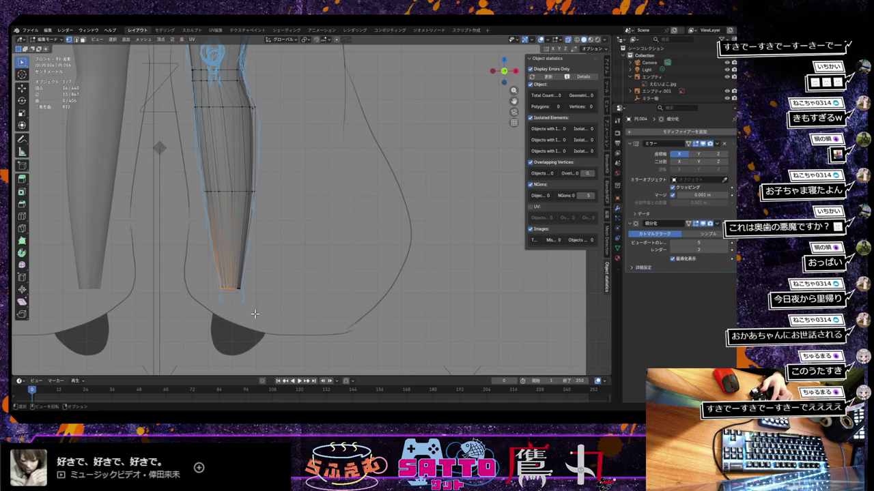
# Shrink the selected ankle tip to 0.773 and nudge it 0.007071 m along X
pyautogui.press('s')
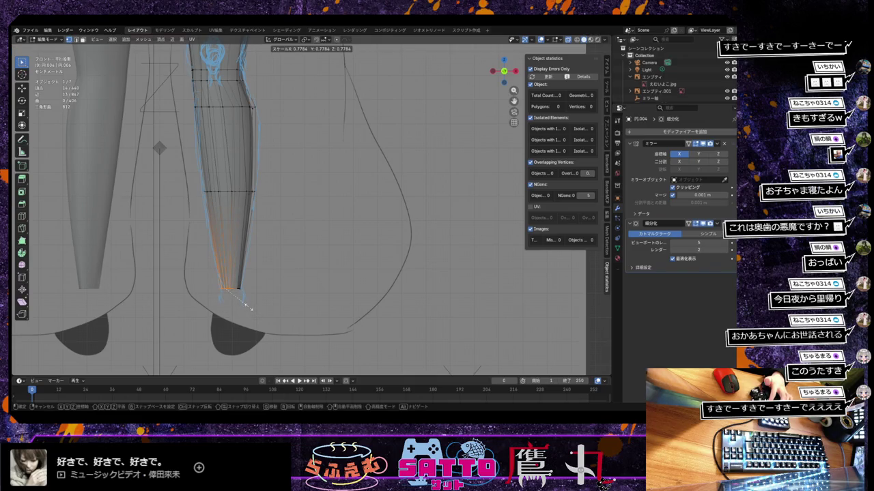
pyautogui.click(247, 307)
pyautogui.press('g')
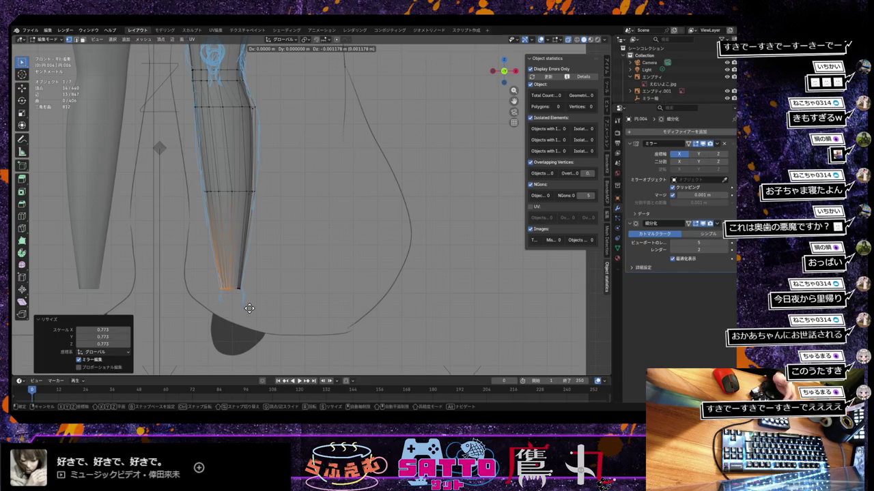
pyautogui.press('x')
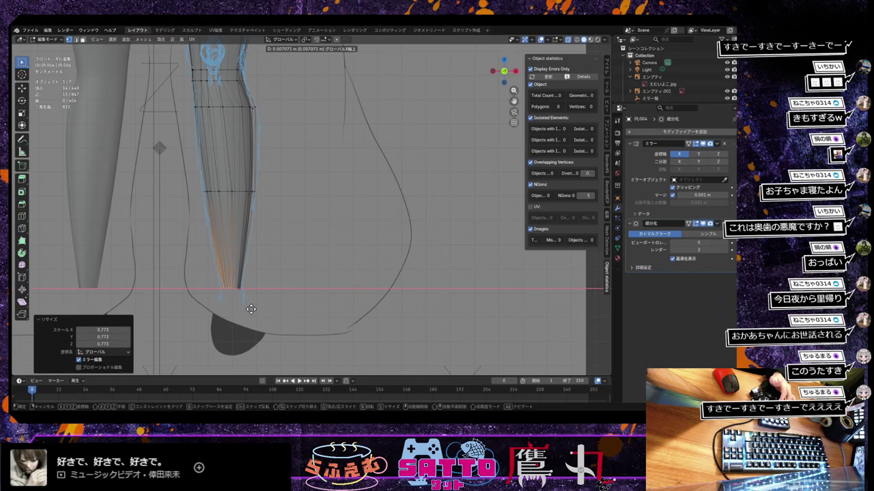
pyautogui.click(251, 309)
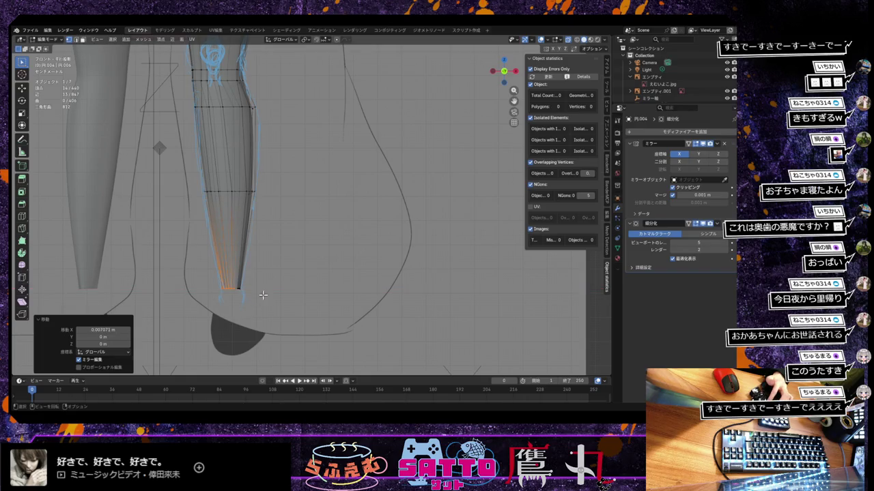
pyautogui.scroll(-2, 279, 233)
pyautogui.scroll(-2, 279, 232)
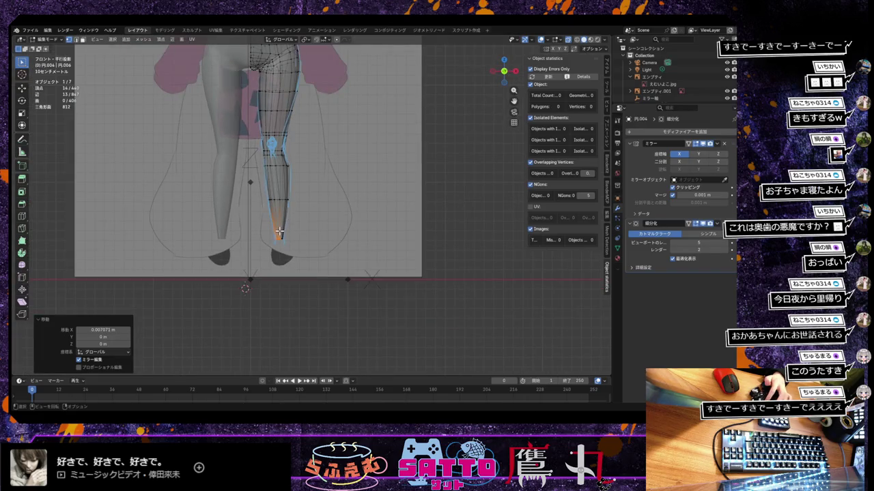
pyautogui.scroll(1, 278, 236)
pyautogui.scroll(1, 277, 238)
pyautogui.scroll(1, 277, 242)
pyautogui.moveTo(277, 242)
pyautogui.keyDown('shift'); pyautogui.mouseDown(button='middle')
pyautogui.moveTo(272, 298)
pyautogui.moveTo(263, 307)
pyautogui.mouseUp(button='middle'); pyautogui.keyUp('shift')
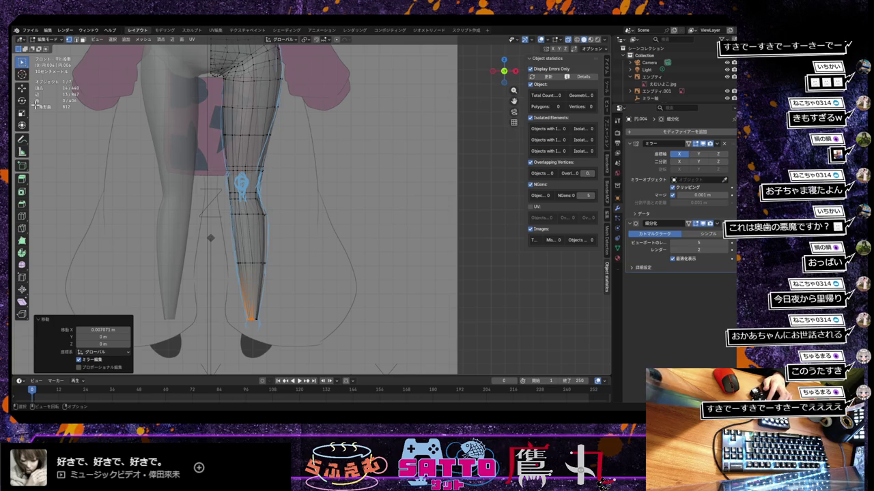
# Erase the blue annotation scribble beside the knee and return to Select Box
pyautogui.moveTo(22, 141); pyautogui.dragTo(54, 181)
pyautogui.click(54, 182)
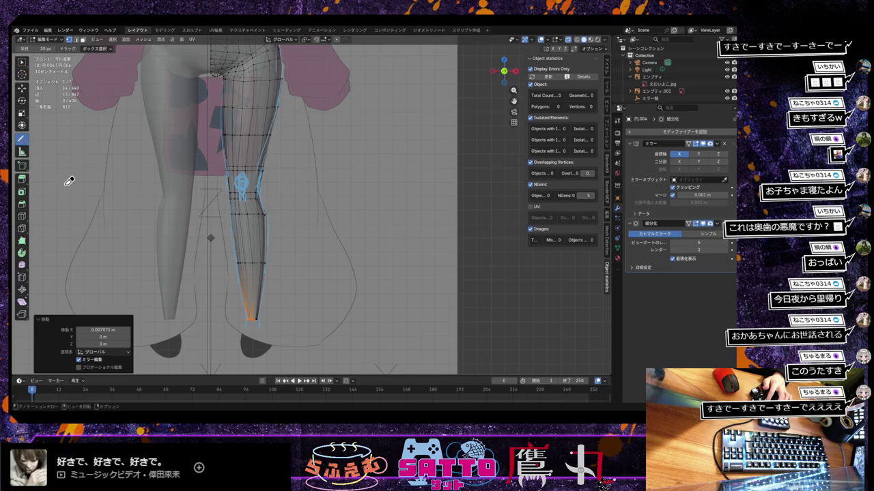
pyautogui.moveTo(244, 182); pyautogui.dragTo(262, 139)
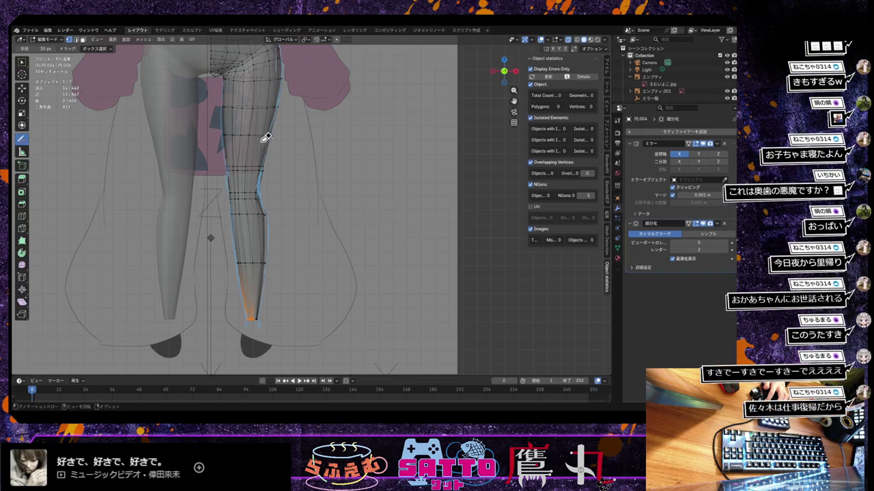
pyautogui.press('w')
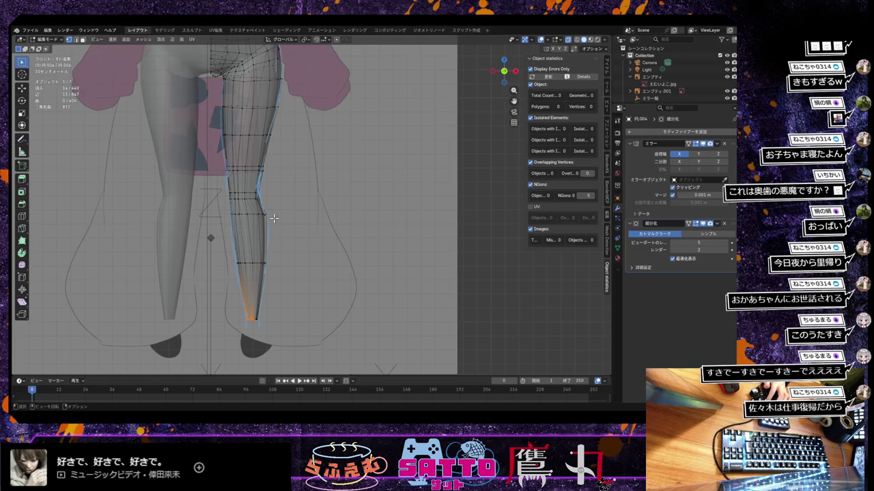
pyautogui.scroll(2, 270, 223)
pyautogui.scroll(2, 270, 222)
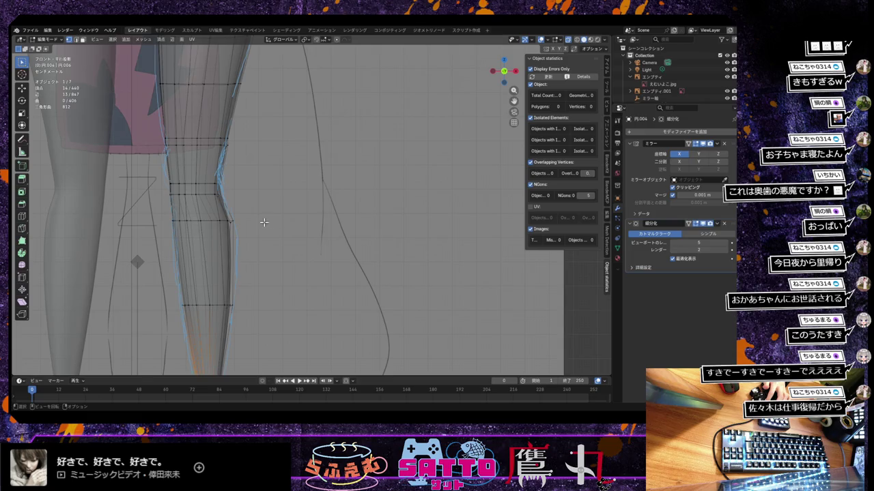
pyautogui.scroll(-1, 261, 221)
pyautogui.scroll(-2, 249, 230)
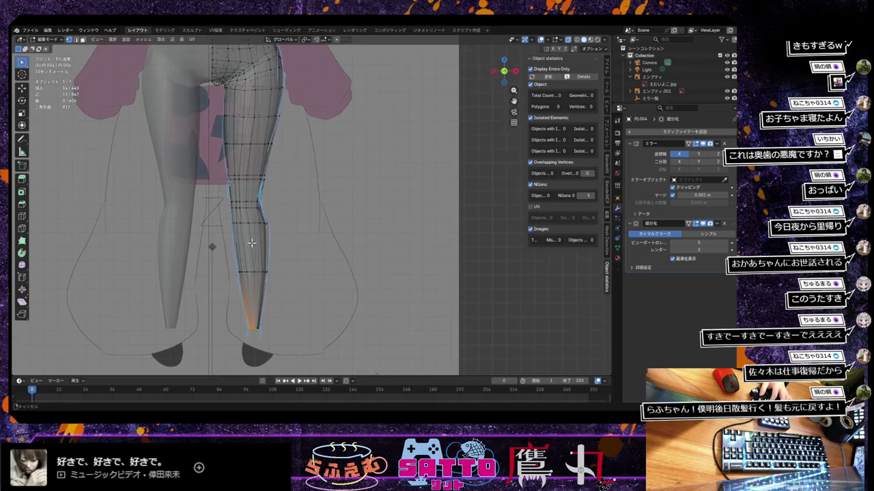
pyautogui.moveTo(250, 233); pyautogui.dragTo(245, 236, button='middle')
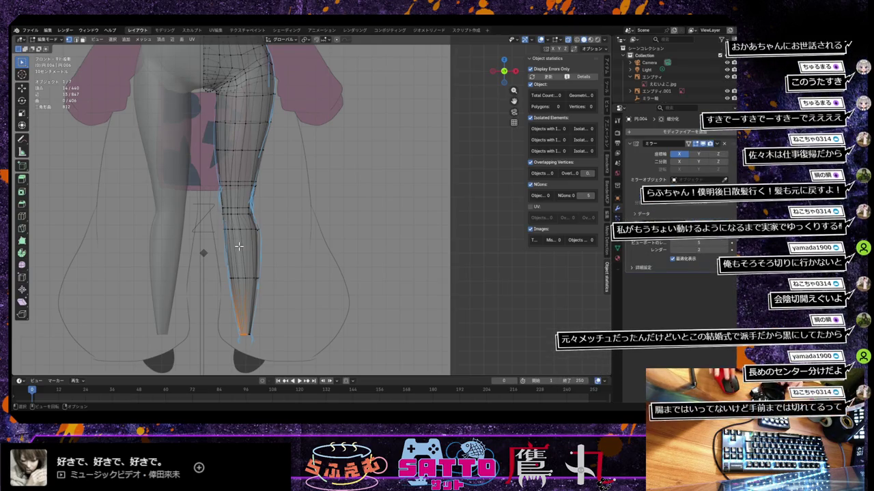
pyautogui.scroll(-2, 288, 218)
pyautogui.scroll(-2, 286, 224)
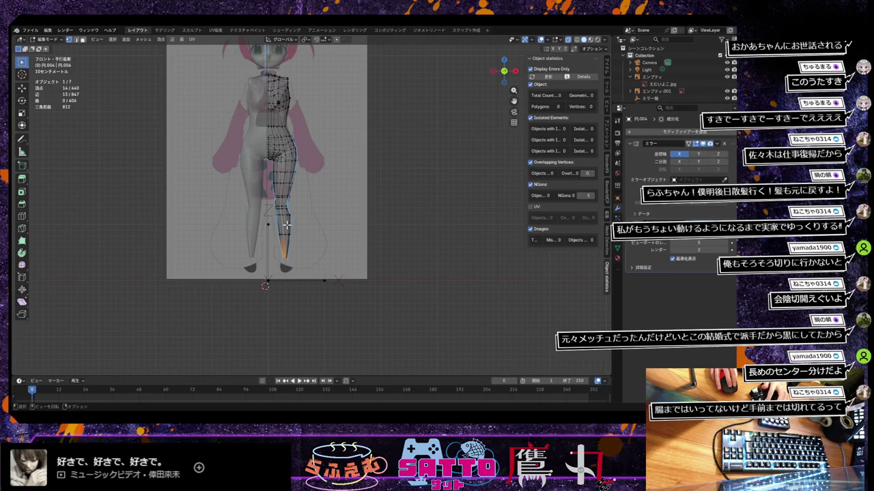
pyautogui.scroll(3, 287, 224)
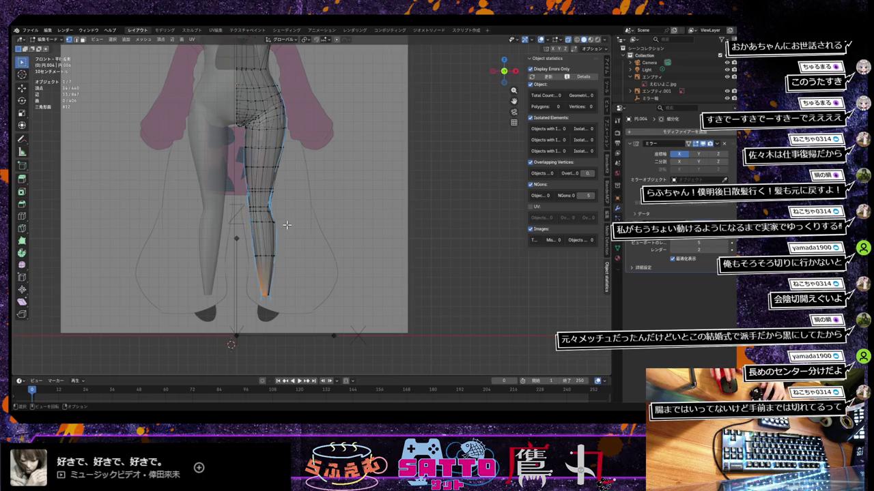
pyautogui.scroll(1, 307, 223)
pyautogui.scroll(2, 306, 223)
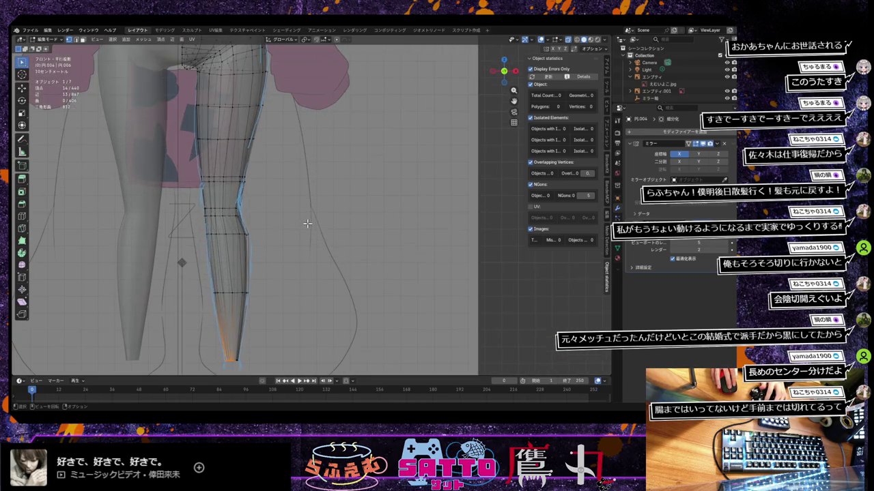